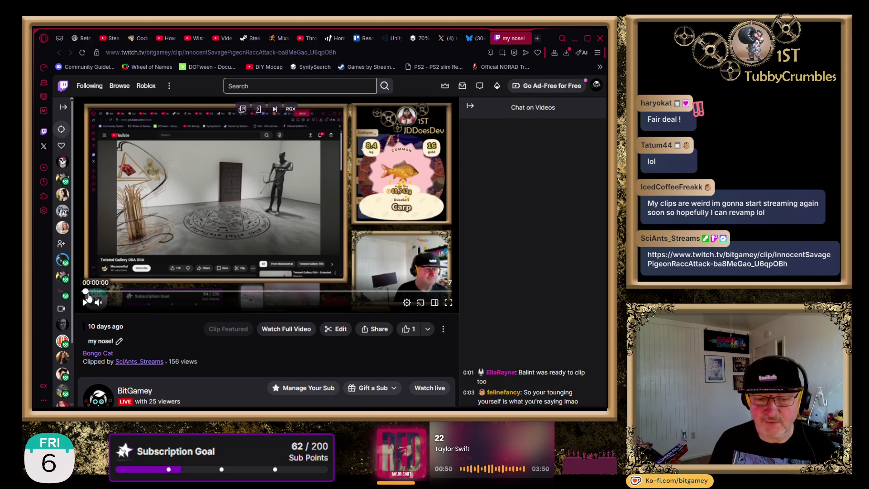
Unmute the "my nose!" Twitch clip and play it until the suggested-clips end screen appears
{"action": "mouse_move", "coordinate": [72, 292]}
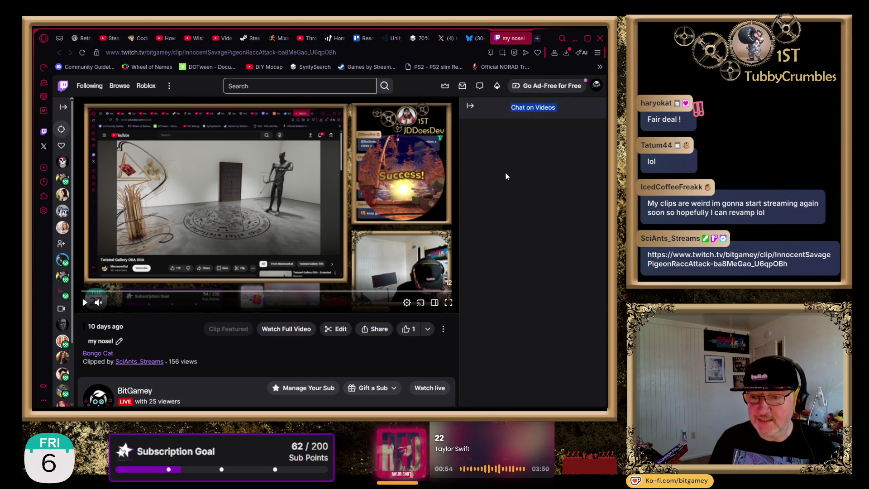
{"action": "left_click", "coordinate": [99, 303]}
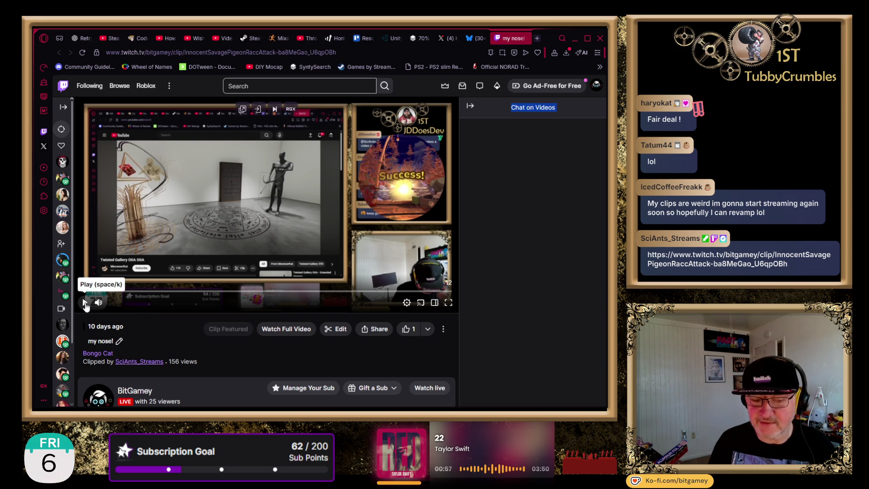
{"action": "left_click", "coordinate": [85, 304]}
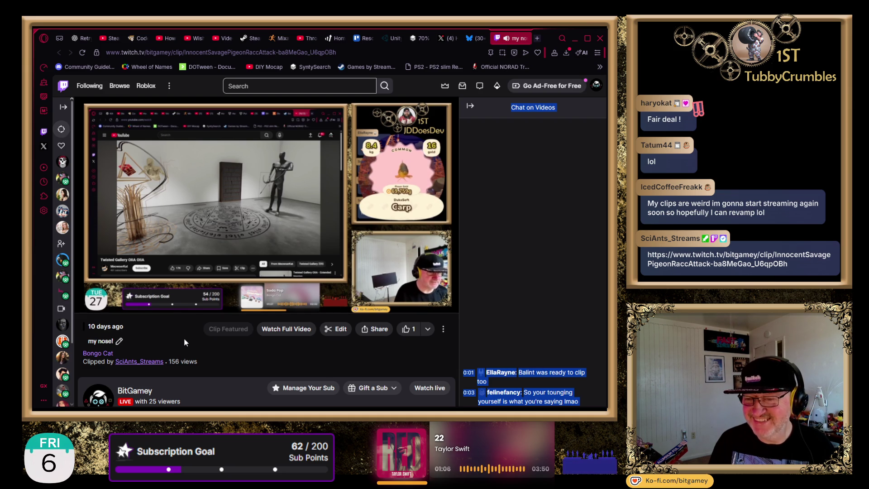
{"action": "mouse_move", "coordinate": [179, 307]}
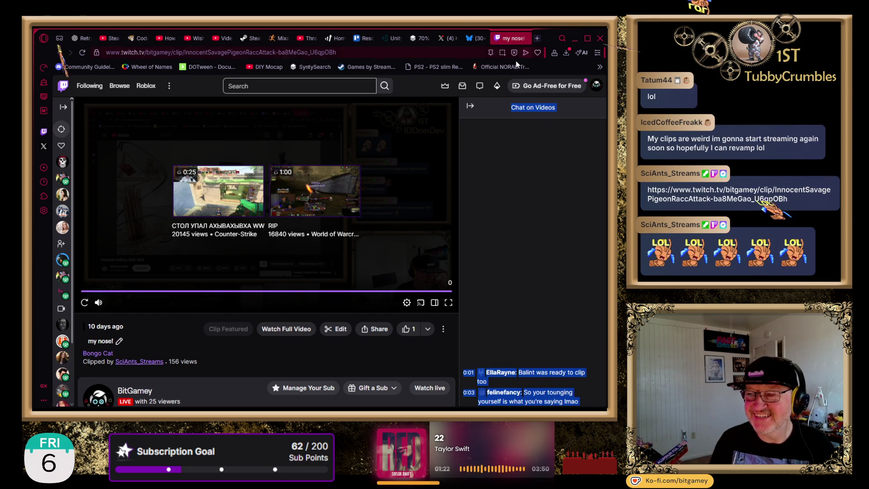
Close the Twitch clip, Bluesky and X tabs, then return to the Unity Asset Store tab
{"action": "left_click", "coordinate": [525, 40]}
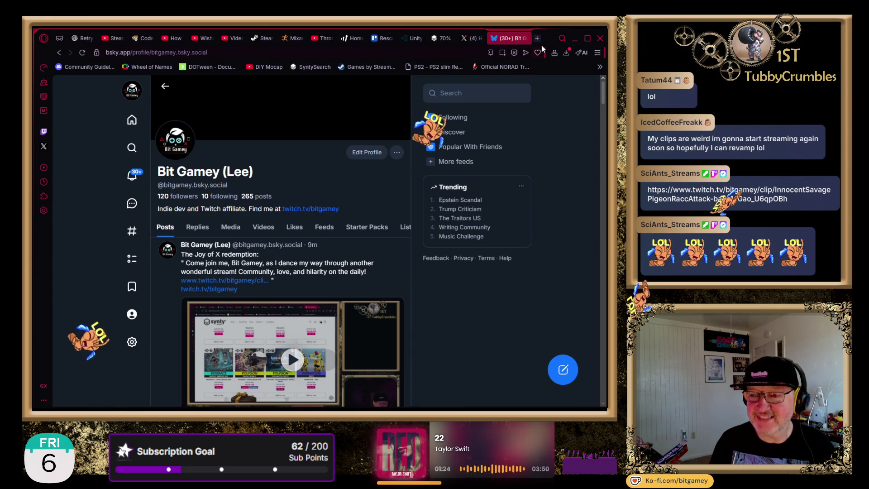
{"action": "left_click", "coordinate": [525, 39]}
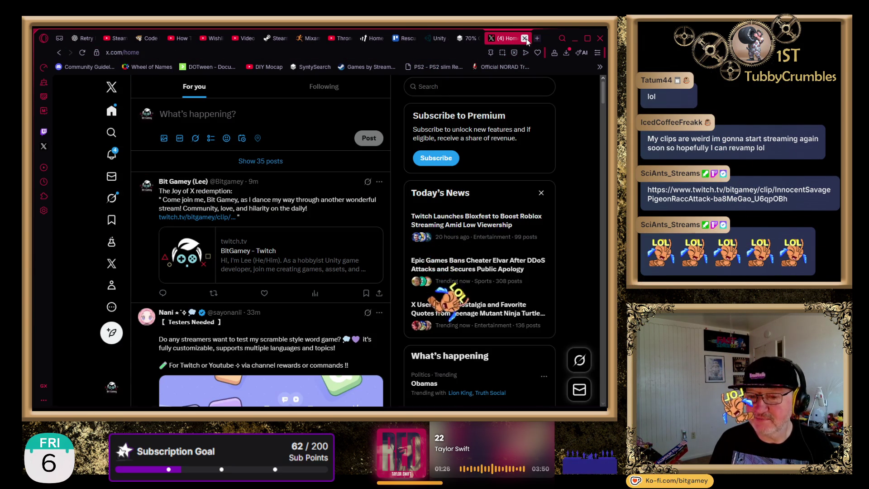
{"action": "left_click", "coordinate": [525, 39]}
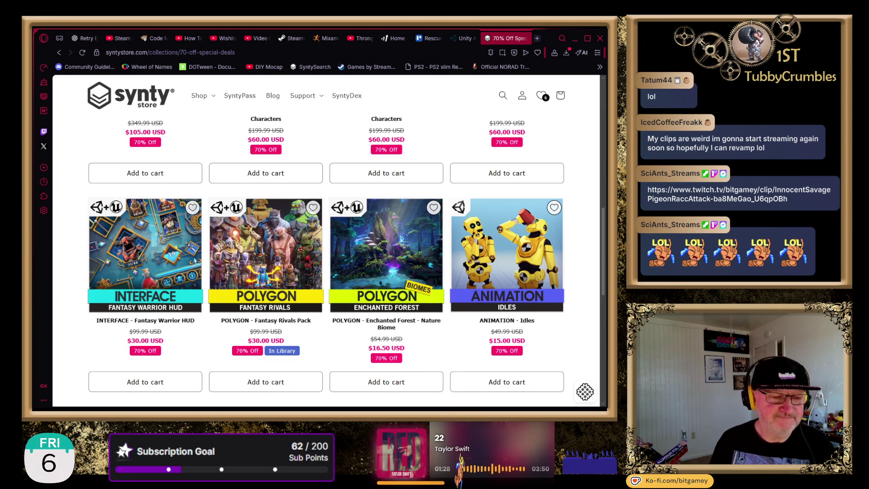
{"action": "key", "text": "ctrl+shift+Tab"}
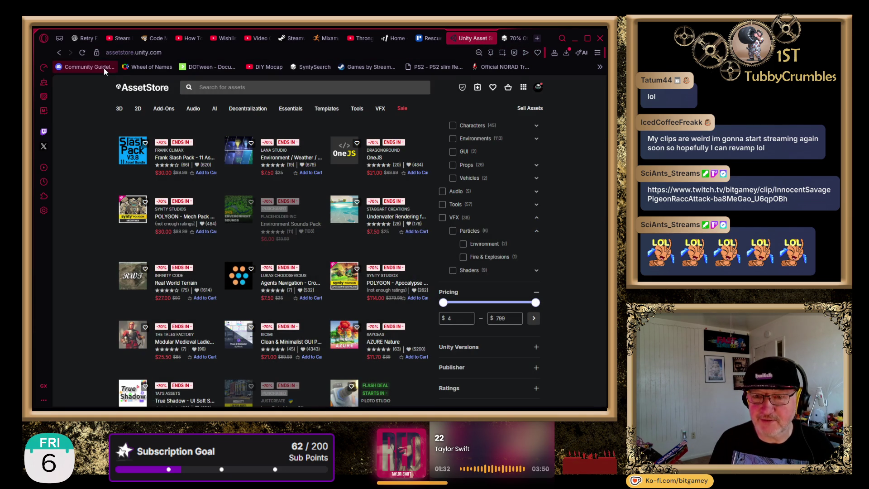
{"action": "left_click", "coordinate": [127, 54]}
Reload the Flash Deals page and scroll through the 310 discounted assets and filters, then back up
{"action": "key", "text": "Return"}
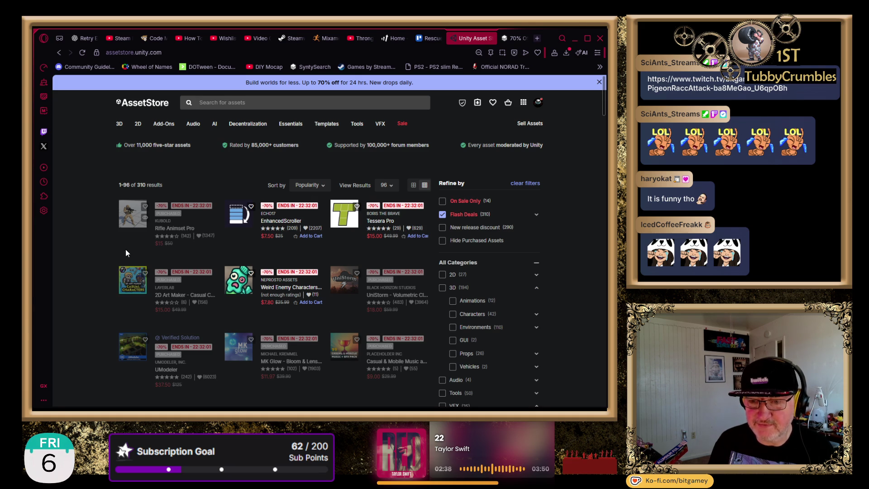
{"action": "scroll", "coordinate": [91, 245], "scroll_direction": "down", "scroll_amount": 2}
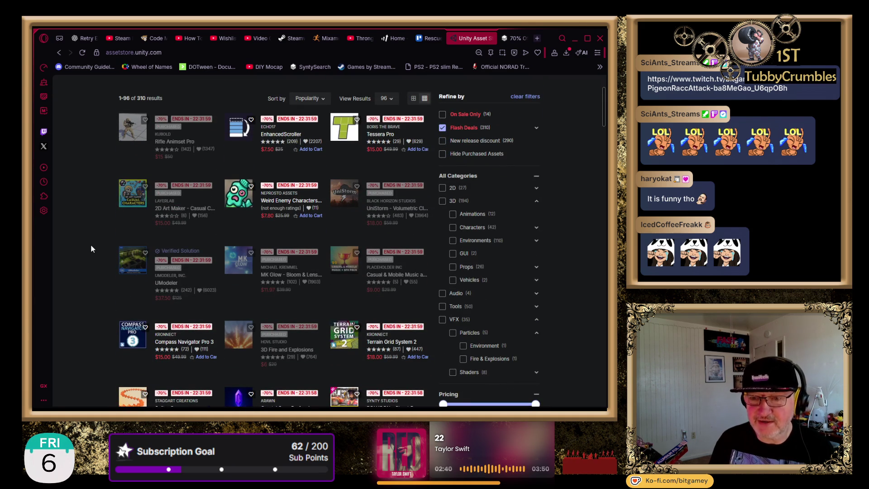
{"action": "mouse_move", "coordinate": [164, 261]}
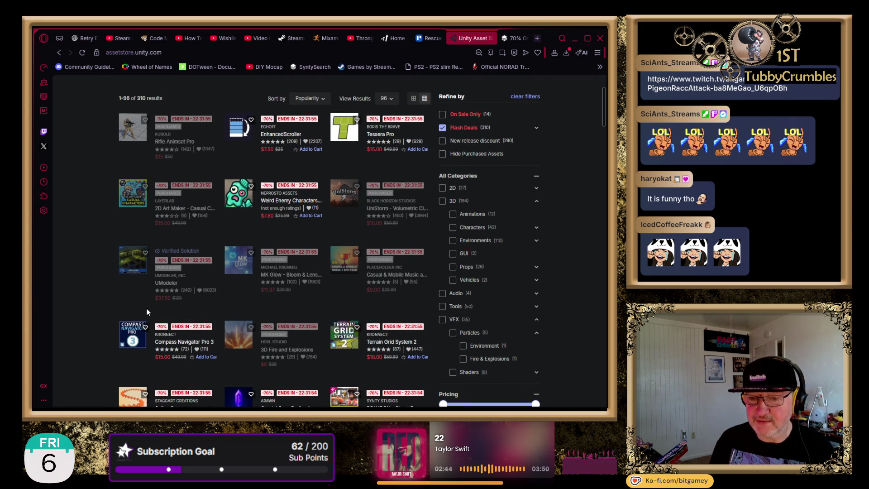
{"action": "scroll", "coordinate": [88, 319], "scroll_direction": "up", "scroll_amount": 2}
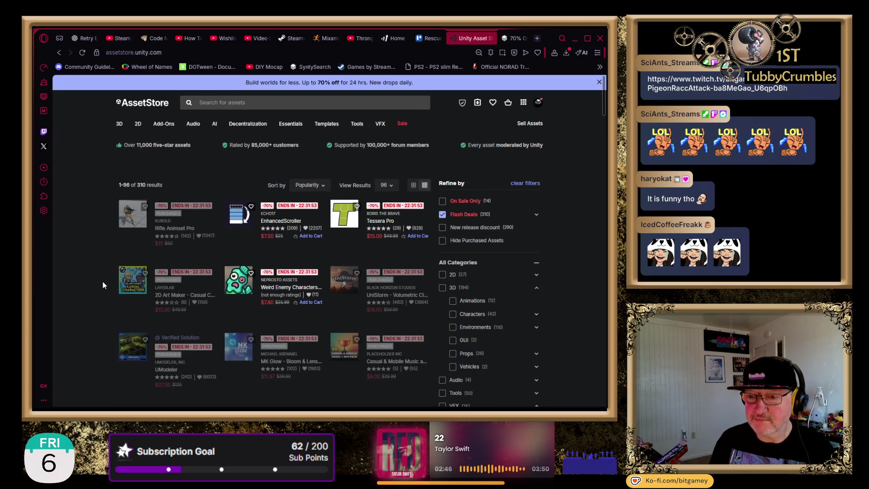
{"action": "scroll", "coordinate": [103, 285], "scroll_direction": "down", "scroll_amount": 1}
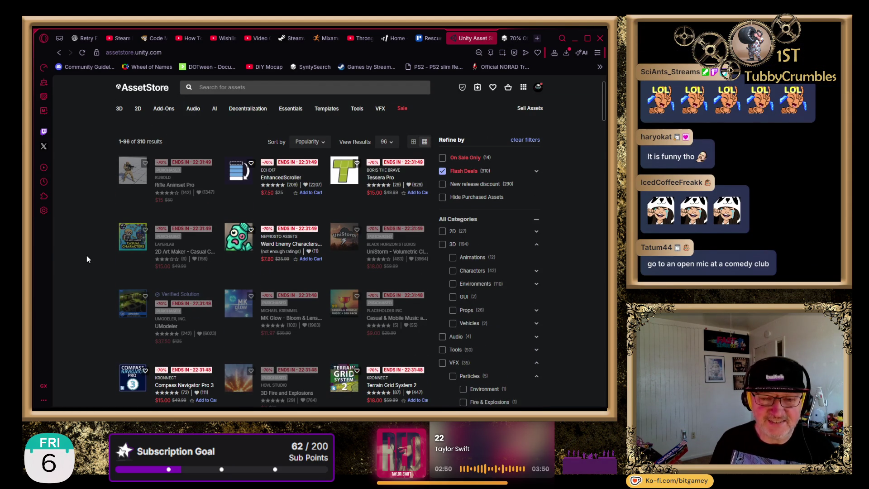
{"action": "scroll", "coordinate": [87, 259], "scroll_direction": "down", "scroll_amount": 1}
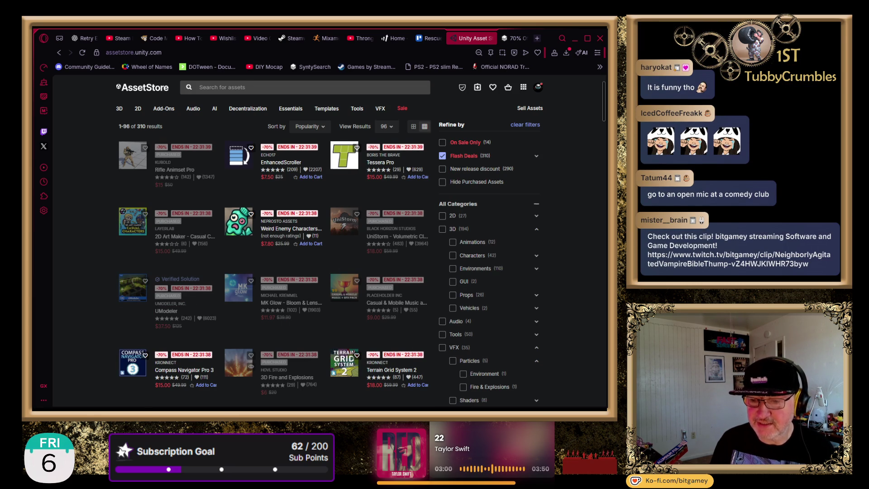
{"action": "scroll", "coordinate": [300, 352], "scroll_direction": "down", "scroll_amount": 5}
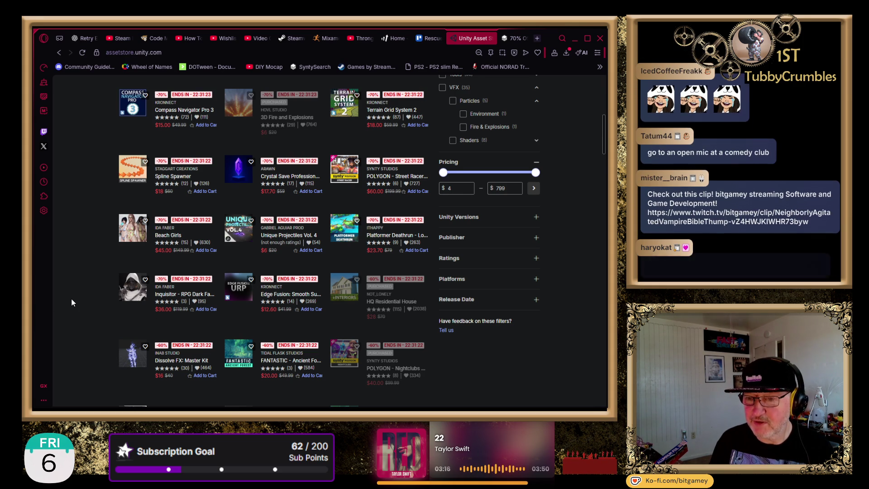
{"action": "scroll", "coordinate": [71, 301], "scroll_direction": "up", "scroll_amount": 1}
{"action": "scroll", "coordinate": [72, 300], "scroll_direction": "up", "scroll_amount": 1}
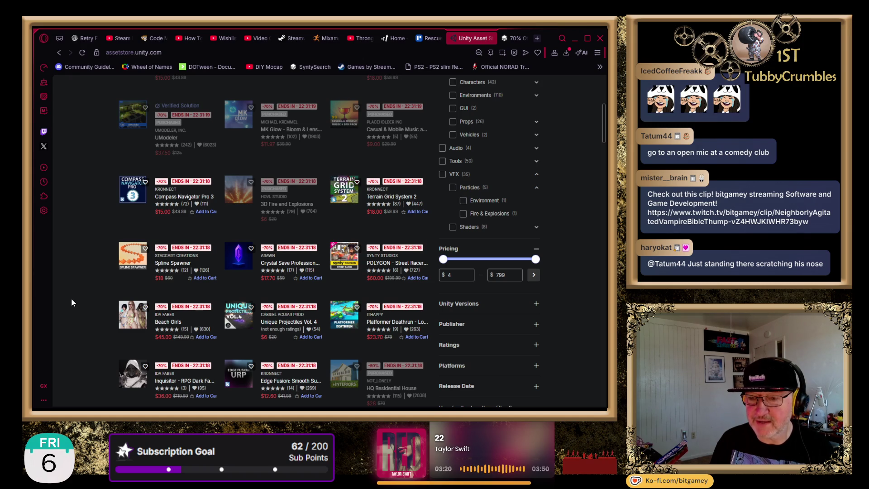
{"action": "scroll", "coordinate": [72, 300], "scroll_direction": "up", "scroll_amount": 2}
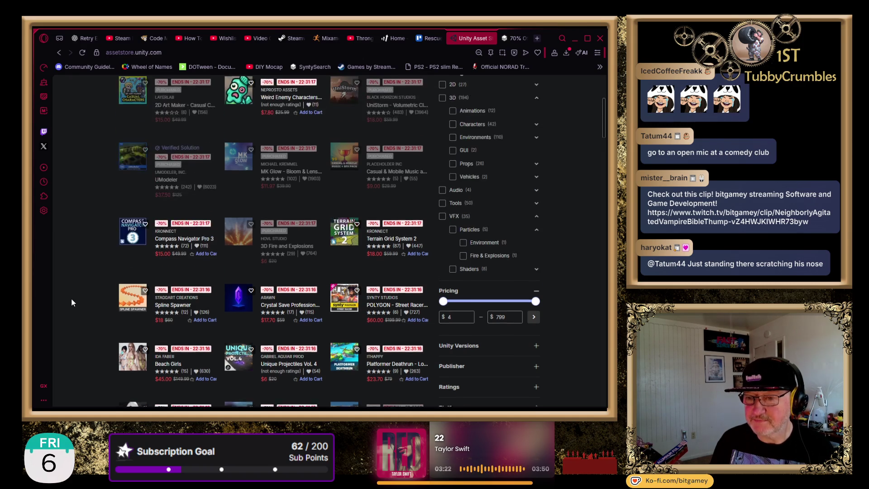
{"action": "scroll", "coordinate": [71, 303], "scroll_direction": "up", "scroll_amount": 1}
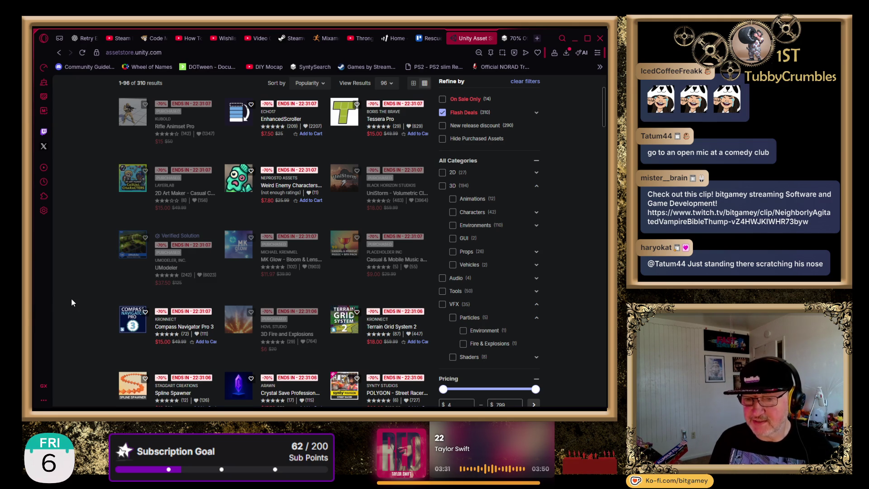
{"action": "scroll", "coordinate": [71, 298], "scroll_direction": "up", "scroll_amount": 3}
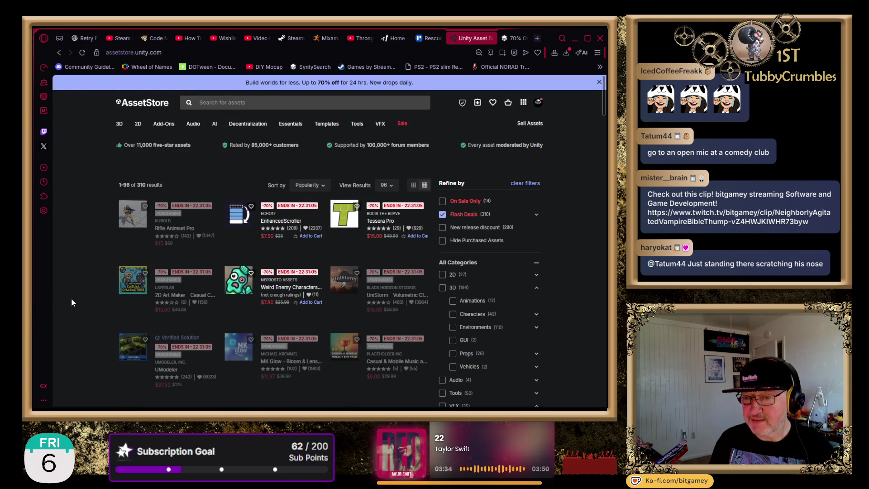
{"action": "scroll", "coordinate": [72, 302], "scroll_direction": "down", "scroll_amount": 2}
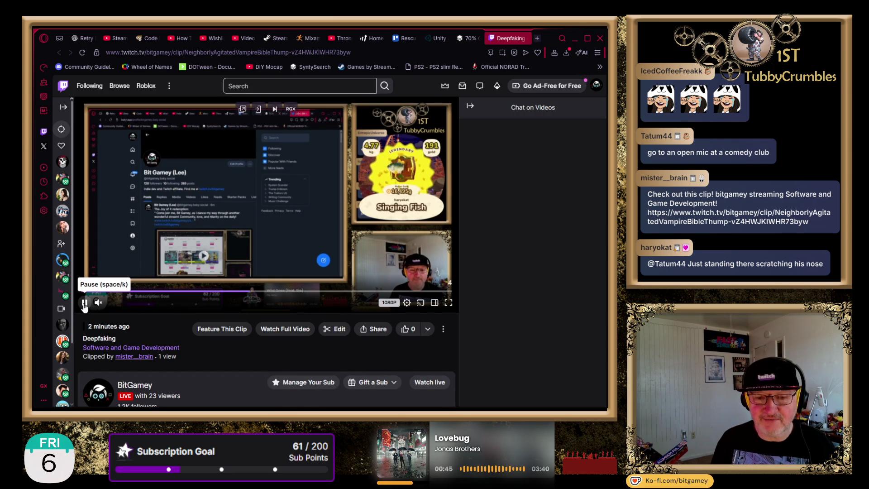
Pause the Deepfaking clip and rewind it to the start, then close both Deepfaking clip tabs
{"action": "left_click", "coordinate": [84, 305]}
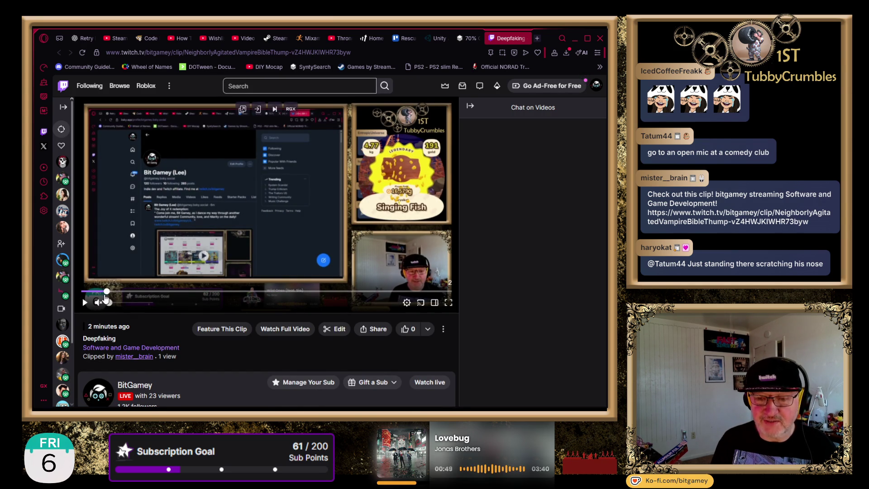
{"action": "left_click", "coordinate": [79, 292]}
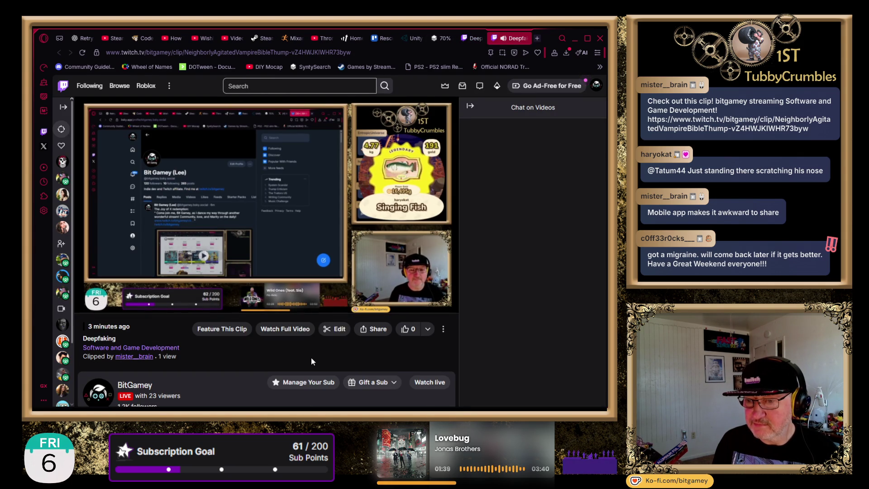
{"action": "mouse_move", "coordinate": [258, 297]}
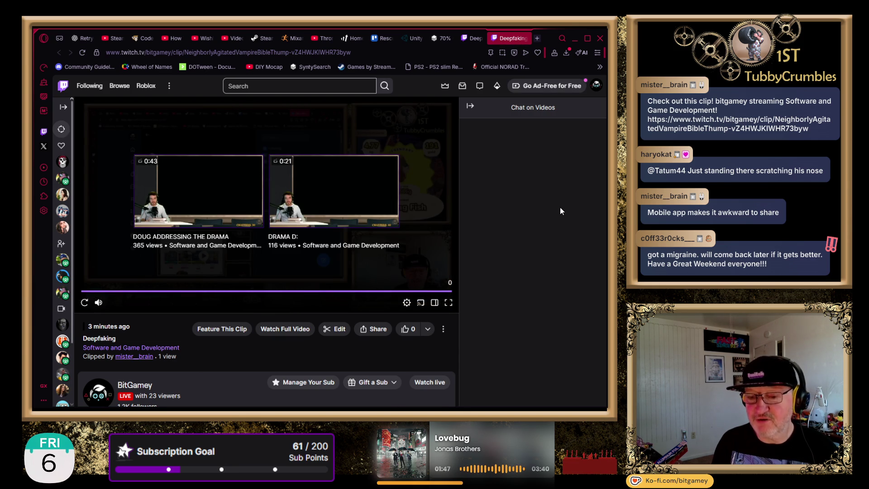
{"action": "left_click", "coordinate": [529, 37]}
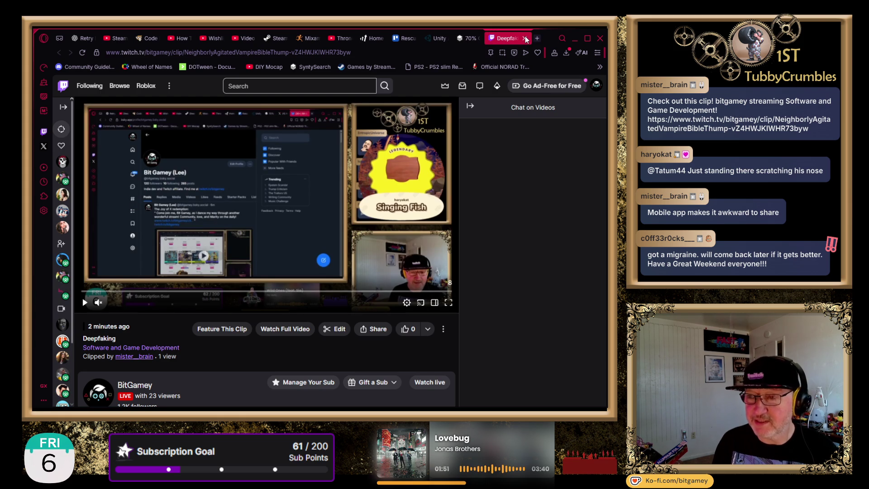
{"action": "left_click", "coordinate": [525, 38]}
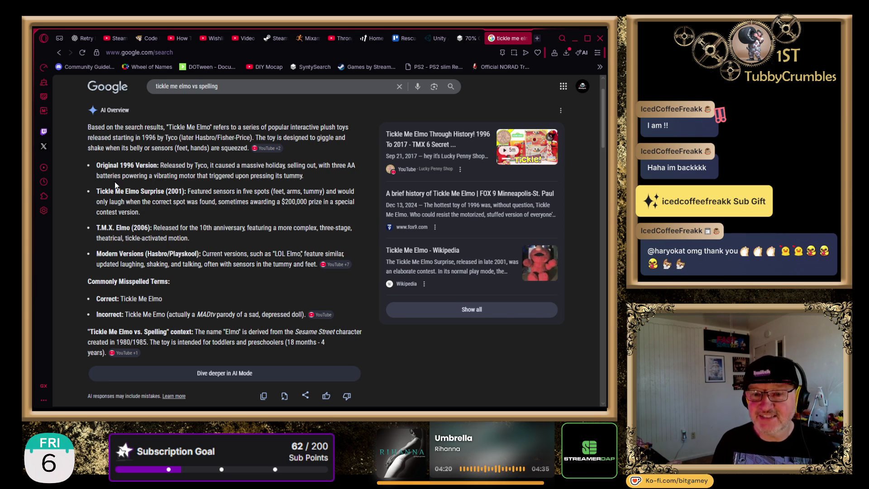
Highlight in turn Original 1996 Version, Tickle Me Elmo Surprise, T.M.X. Elmo and Modern Versions headings
{"action": "left_click_drag", "start_coordinate": [97, 165], "coordinate": [155, 165]}
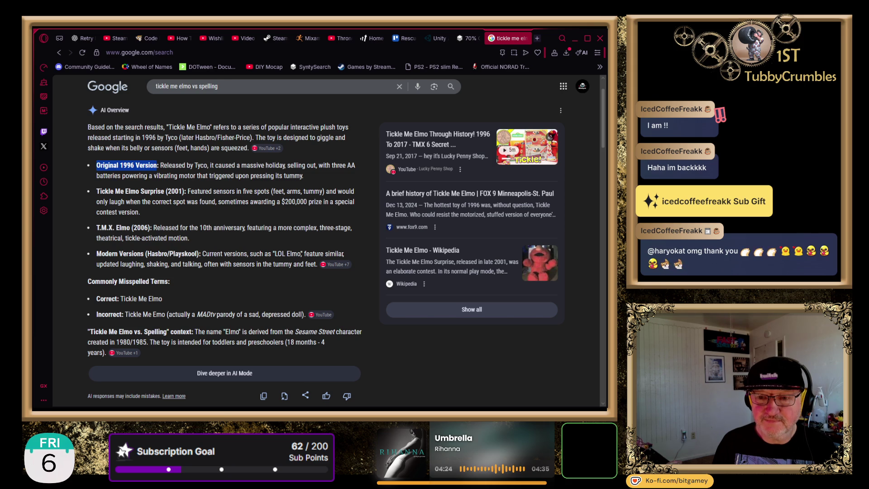
{"action": "left_click", "coordinate": [154, 165]}
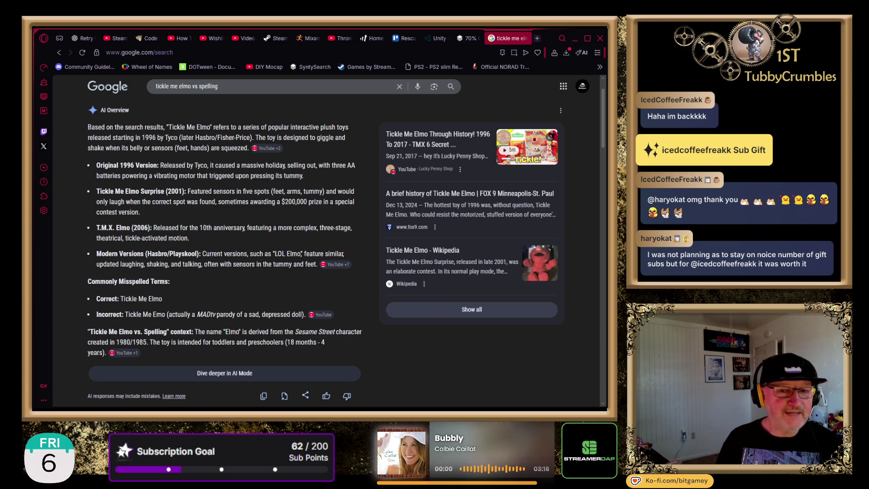
{"action": "left_click_drag", "start_coordinate": [97, 165], "coordinate": [158, 165]}
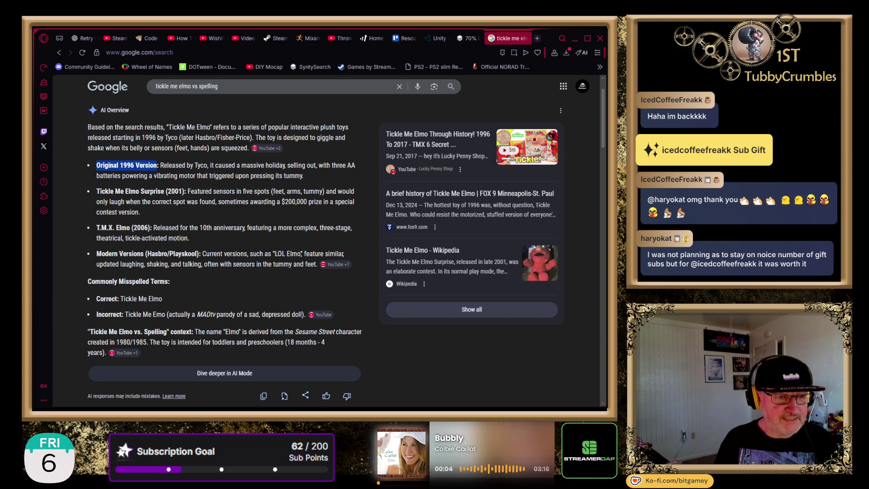
{"action": "key", "text": "alt+Tab"}
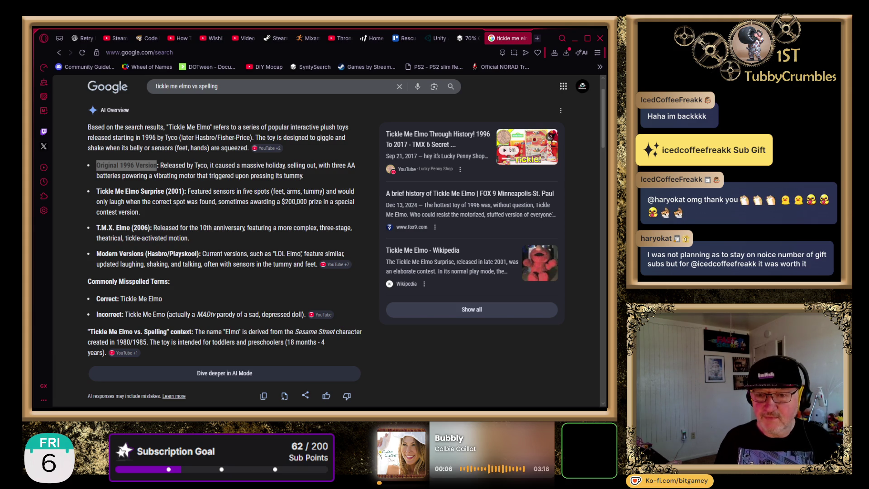
{"action": "left_click_drag", "start_coordinate": [96, 191], "coordinate": [164, 191]}
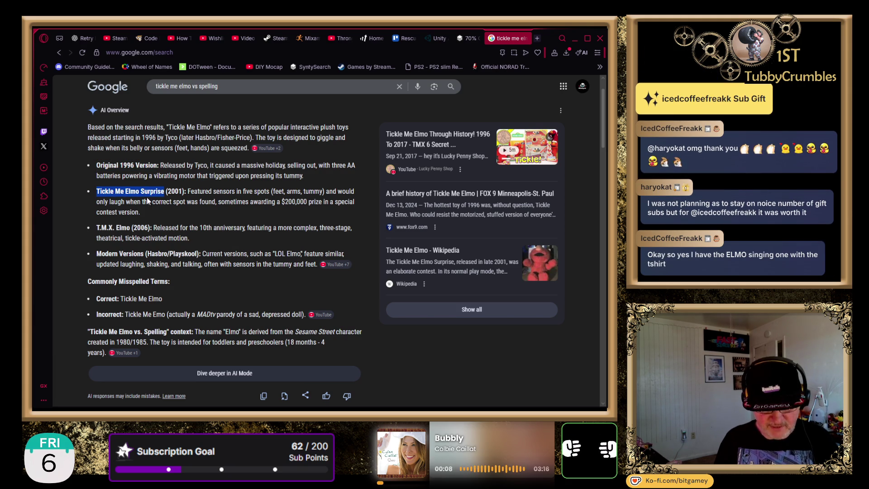
{"action": "key", "text": "alt+Tab"}
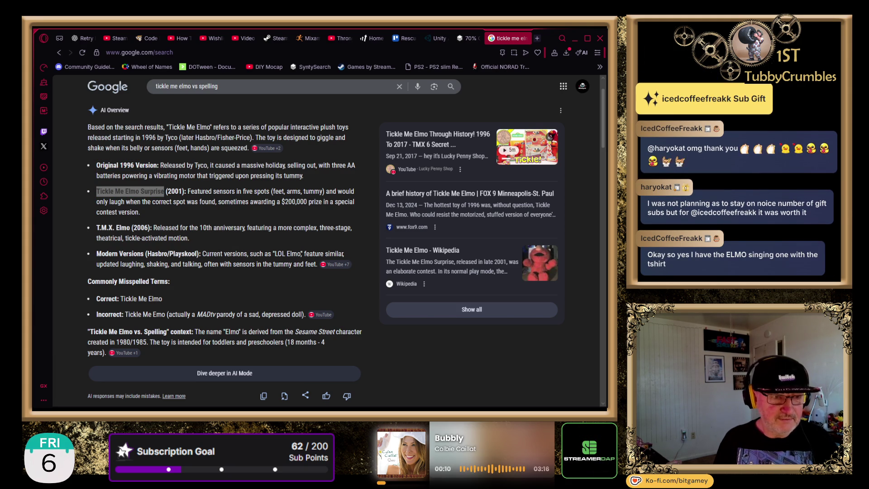
{"action": "left_click_drag", "start_coordinate": [96, 228], "coordinate": [130, 228]}
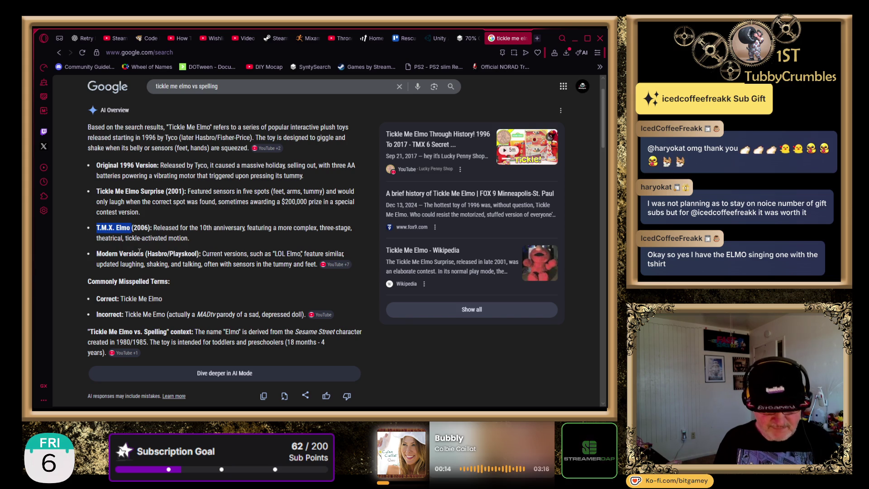
{"action": "key", "text": "alt+Tab"}
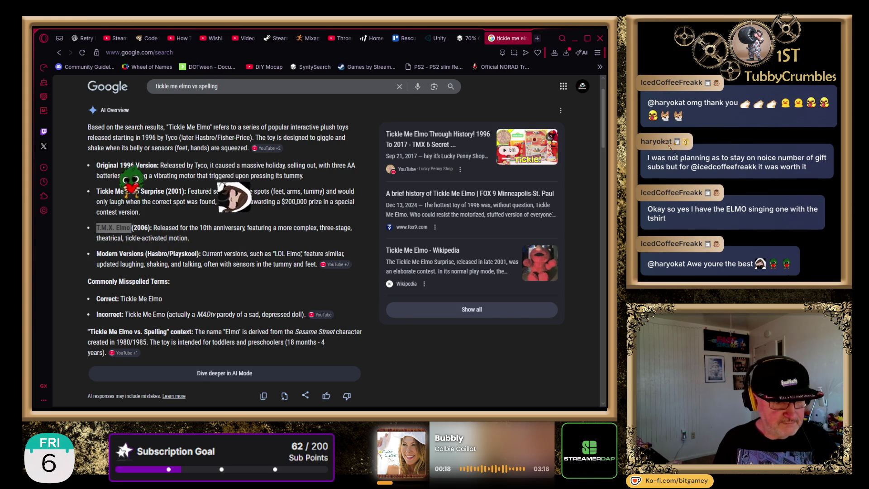
{"action": "left_click_drag", "start_coordinate": [96, 254], "coordinate": [143, 253]}
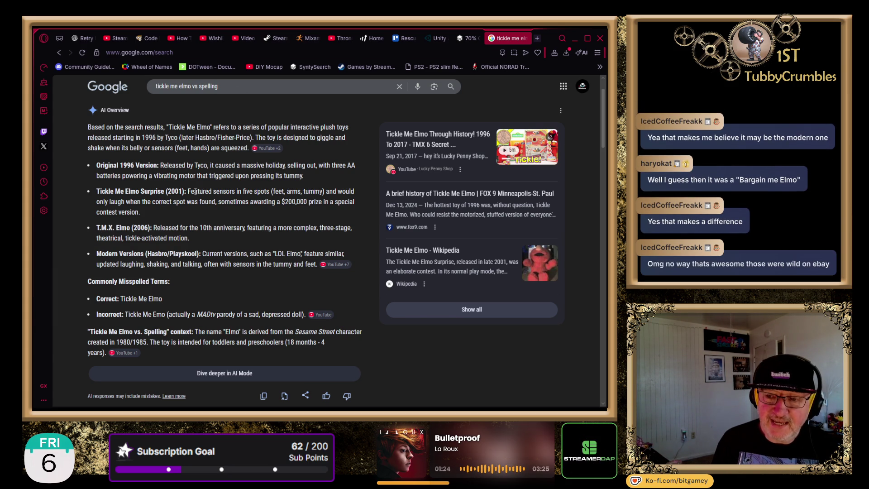
Highlight the Tickle Me Elmo Surprise sensor and laugh-phrase details, then deselect the text
{"action": "left_click_drag", "start_coordinate": [195, 192], "coordinate": [274, 192]}
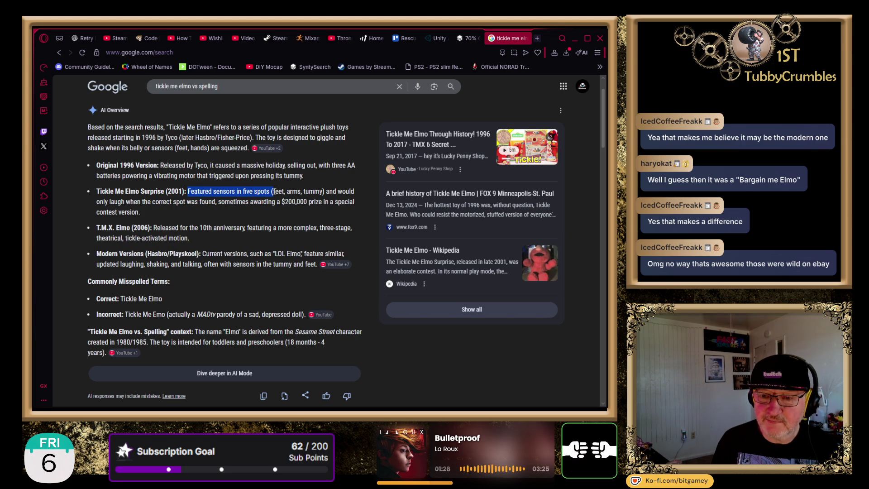
{"action": "mouse_move", "coordinate": [334, 202]}
{"action": "left_mouse_down"}
{"action": "mouse_move", "coordinate": [329, 191]}
{"action": "mouse_move", "coordinate": [215, 202]}
{"action": "left_mouse_up"}
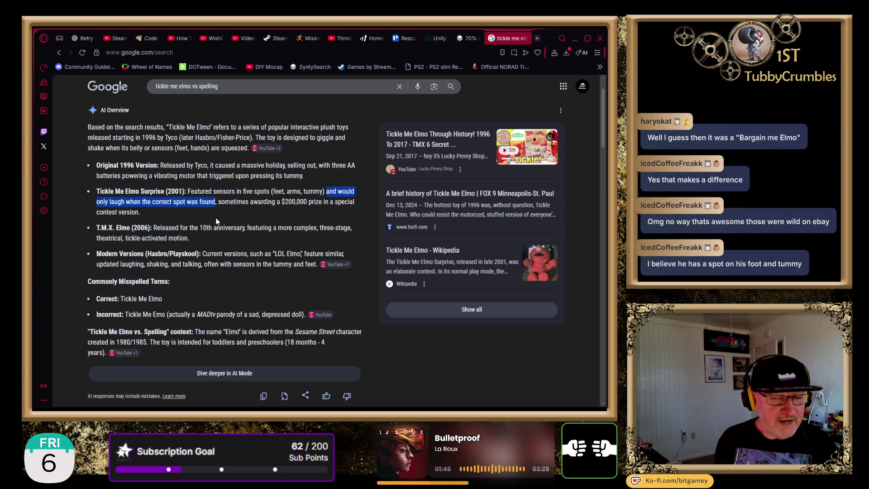
{"action": "left_click", "coordinate": [273, 198]}
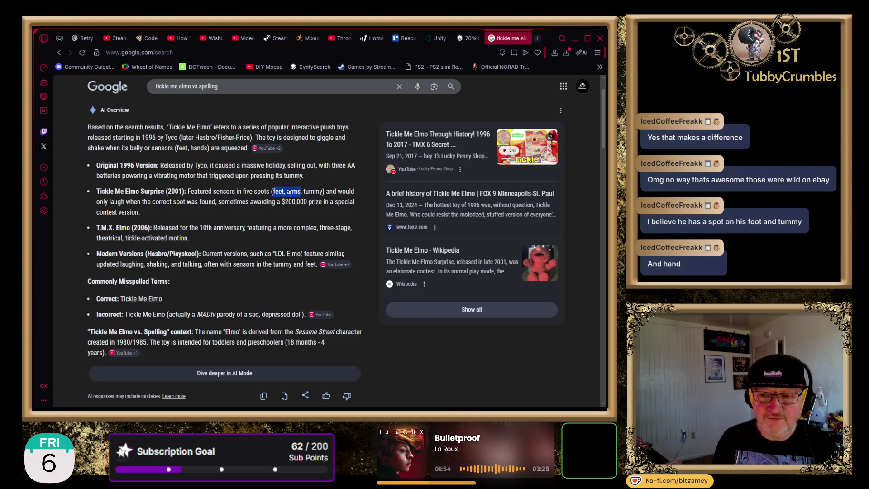
{"action": "left_click_drag", "start_coordinate": [290, 194], "coordinate": [322, 192]}
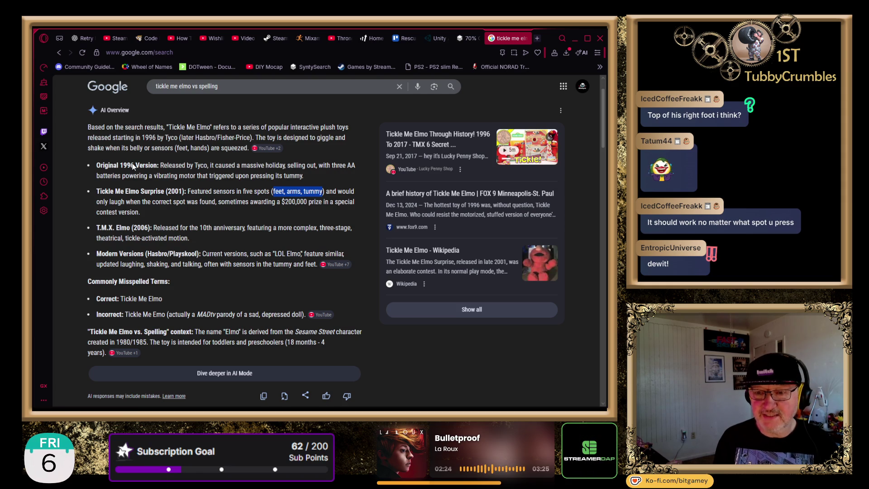
{"action": "left_click", "coordinate": [367, 193]}
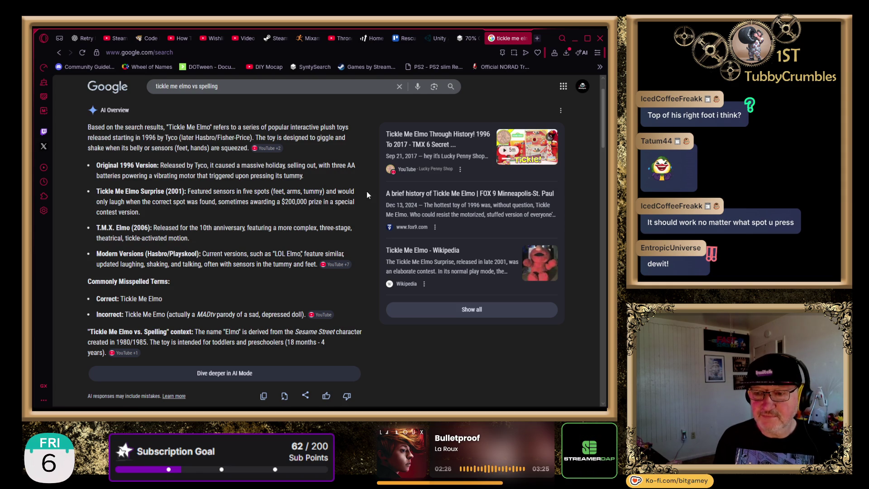
Select 'would only laugh when the correct spot was found', then Alt+Tab away from the browser
{"action": "mouse_move", "coordinate": [338, 191]}
{"action": "left_mouse_down"}
{"action": "mouse_move", "coordinate": [307, 202]}
{"action": "mouse_move", "coordinate": [171, 207]}
{"action": "mouse_move", "coordinate": [215, 202]}
{"action": "left_mouse_up"}
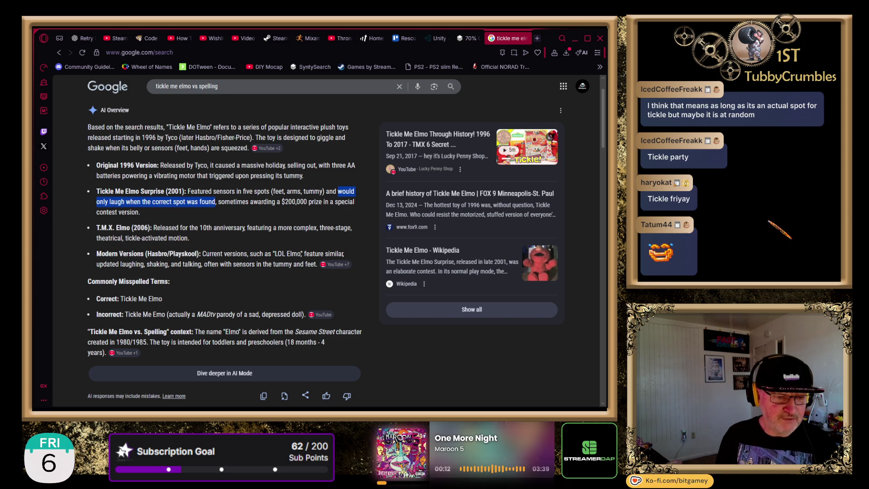
{"action": "key", "text": "alt+Tab"}
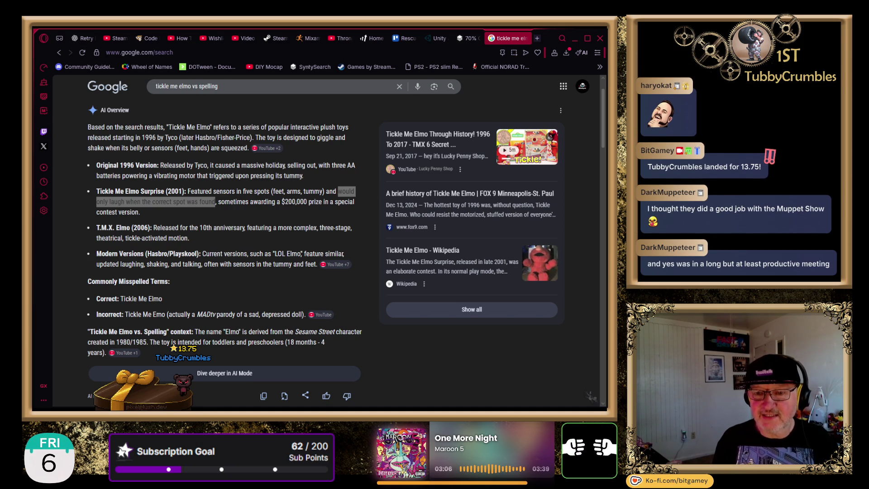
Deselect the highlighted laugh phrase in the AI Overview
{"action": "left_click", "coordinate": [105, 202]}
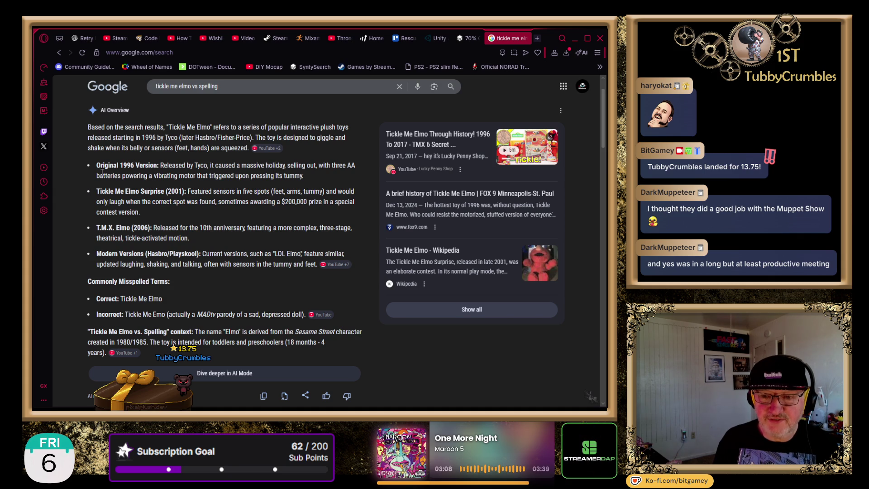
Select the 'T.M.X. Elmo (2006)' heading, then deselect it with a click in the margin
{"action": "left_click_drag", "start_coordinate": [98, 228], "coordinate": [145, 230]}
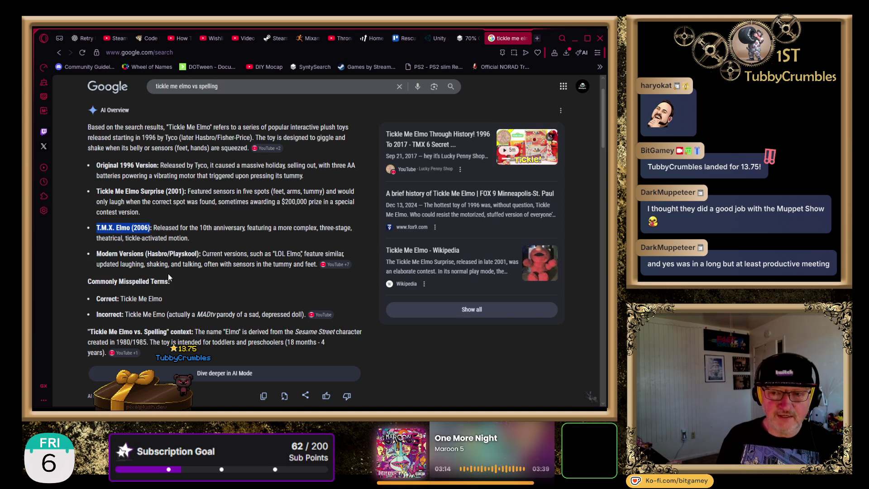
{"action": "left_click", "coordinate": [53, 278]}
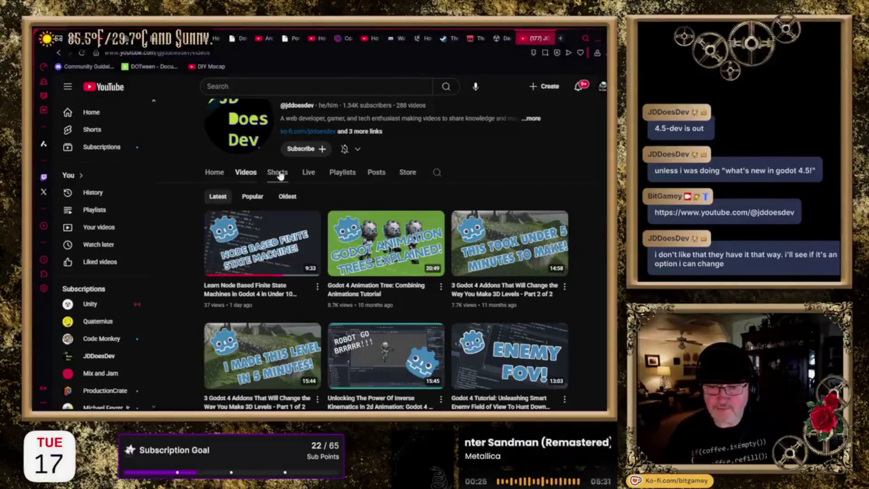
Show the JDDoesDev channel's Shorts list instead of its Videos
{"action": "left_click", "coordinate": [278, 175]}
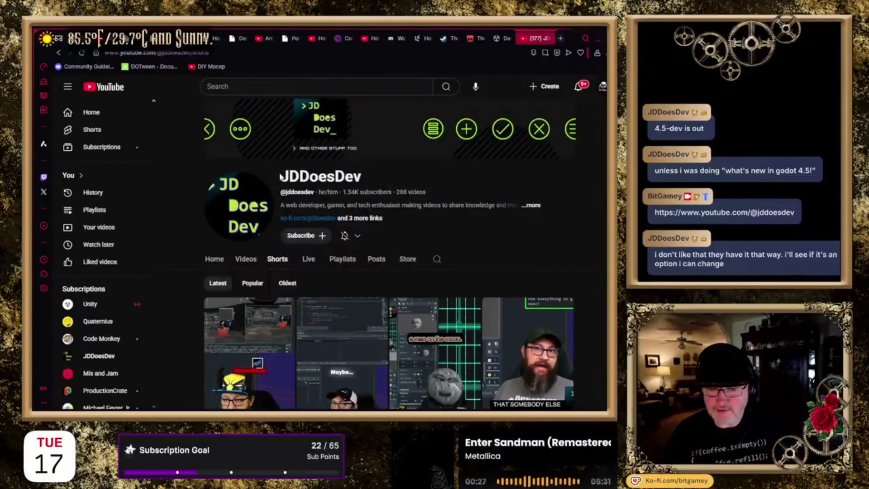
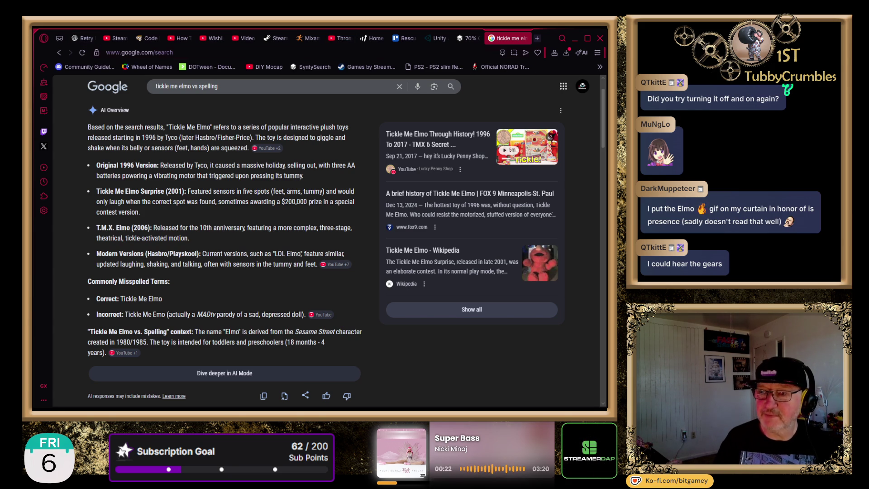
Close the 'tickle me elmo' tab and go back to the Unity Asset Store Flash Deals tab
{"action": "left_click", "coordinate": [523, 38]}
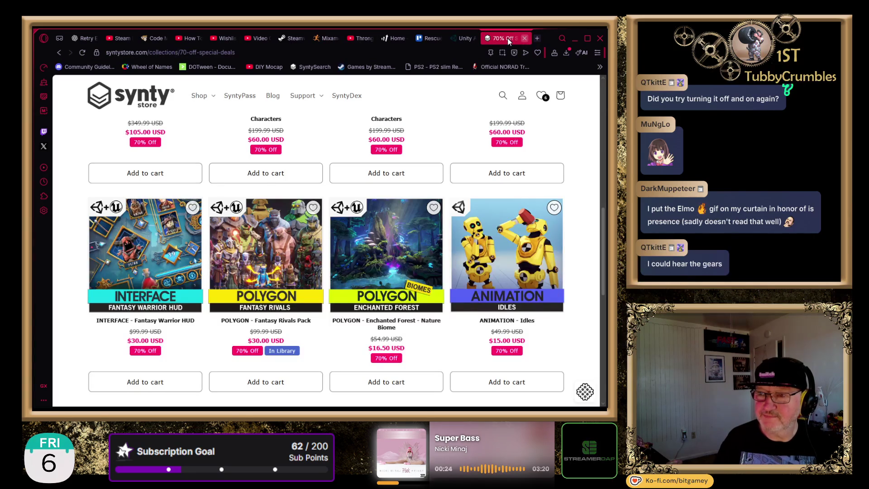
{"action": "left_click", "coordinate": [463, 38]}
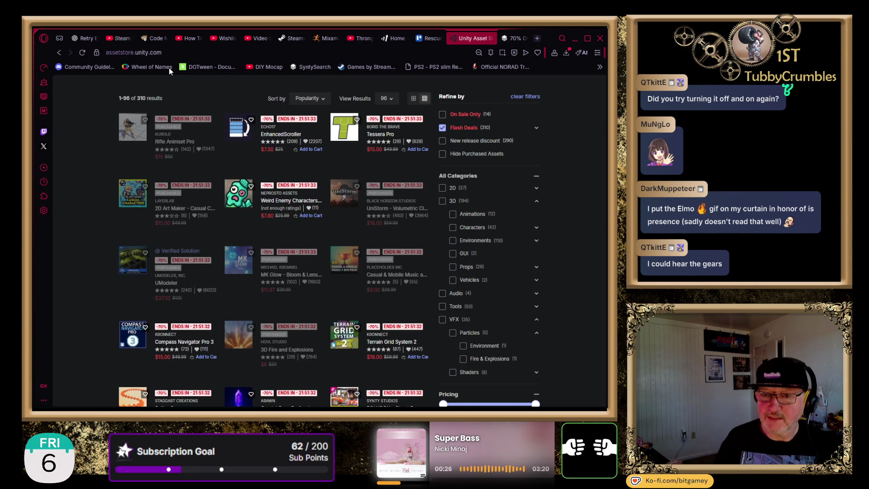
{"action": "left_click", "coordinate": [172, 53]}
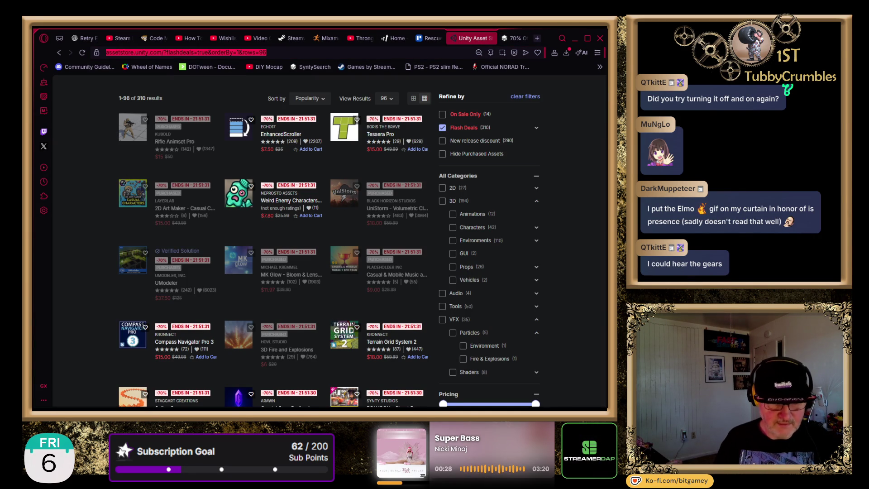
{"action": "key", "text": "Escape"}
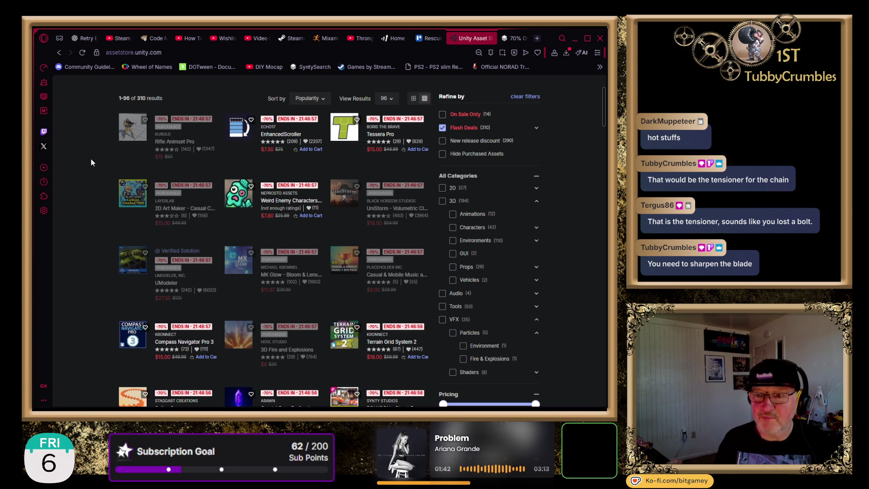
Search Google for 'snowjoe polesaw' in a new tab and scan the results
{"action": "left_click", "coordinate": [540, 41]}
{"action": "type", "text": "snowjoe"}
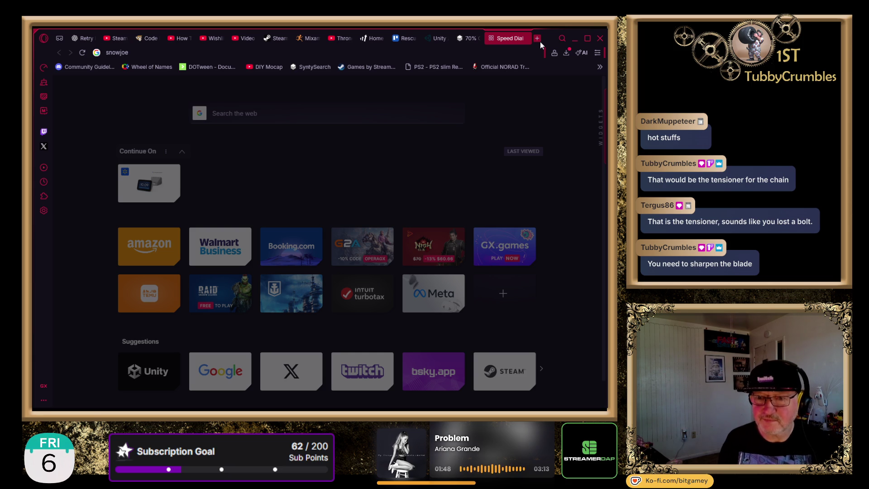
{"action": "type", "text": " poles"}
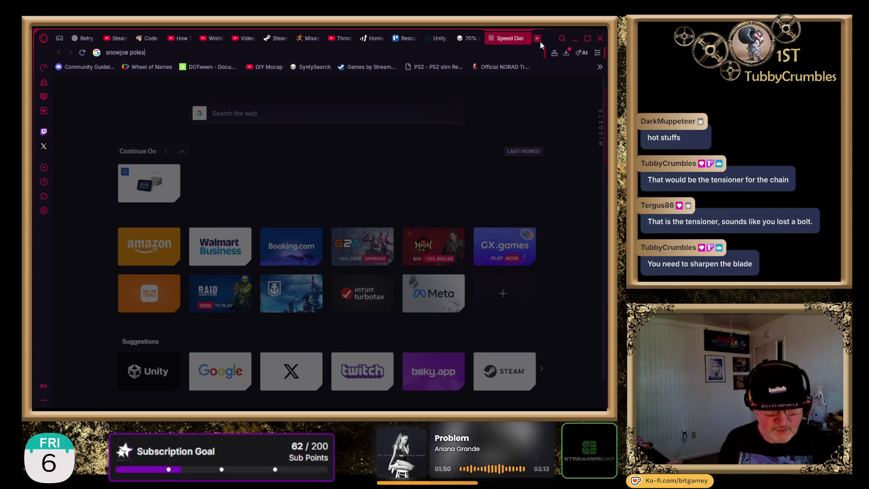
{"action": "type", "text": "aw"}
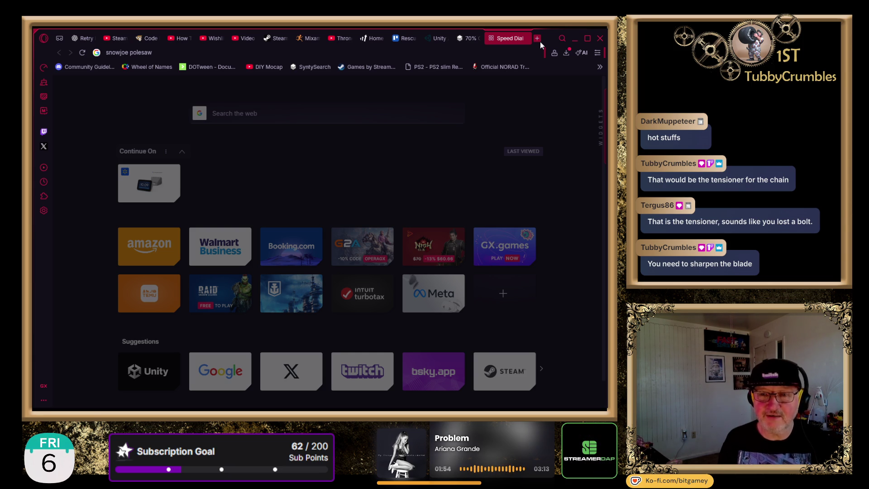
{"action": "key", "text": "Return"}
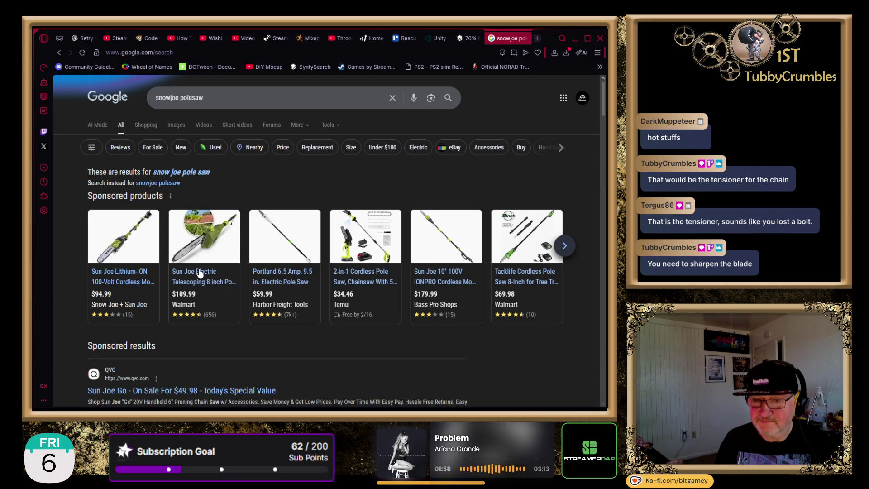
{"action": "scroll", "coordinate": [228, 274], "scroll_direction": "down", "scroll_amount": 4}
{"action": "scroll", "coordinate": [333, 234], "scroll_direction": "up", "scroll_amount": 3}
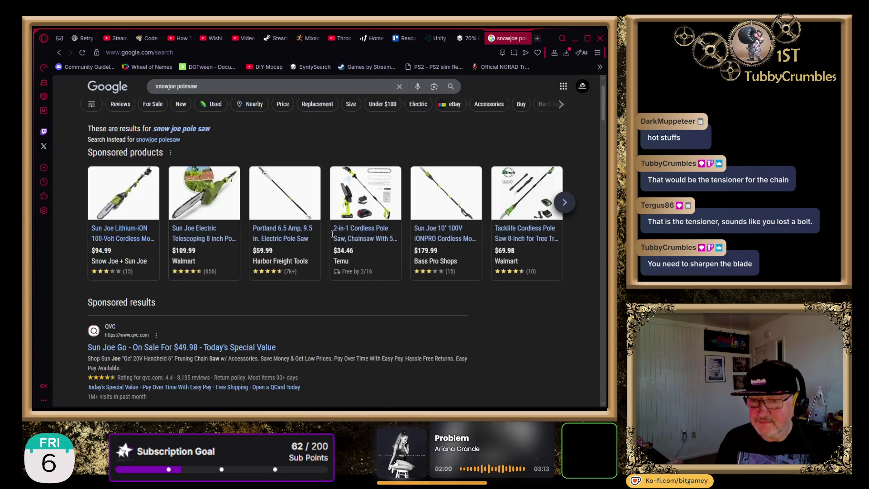
{"action": "scroll", "coordinate": [176, 228], "scroll_direction": "down", "scroll_amount": 1}
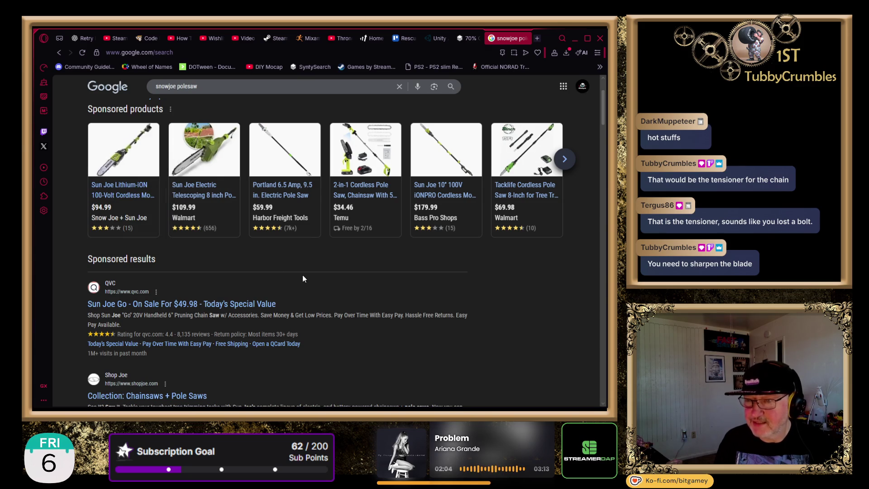
{"action": "scroll", "coordinate": [348, 273], "scroll_direction": "down", "scroll_amount": 4}
{"action": "scroll", "coordinate": [371, 264], "scroll_direction": "up", "scroll_amount": 6}
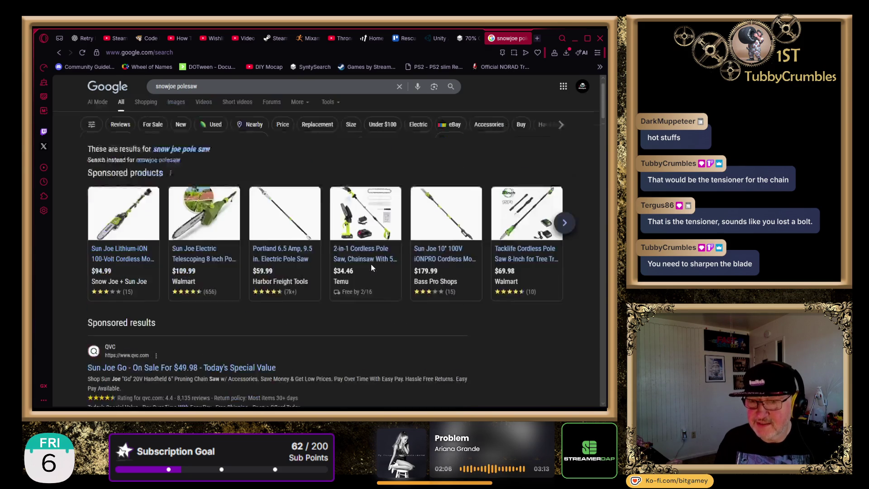
Switch to image results for 'snow joe pole saw' and scroll through the pictures
{"action": "left_click", "coordinate": [176, 125]}
{"action": "scroll", "coordinate": [456, 264], "scroll_direction": "down", "scroll_amount": 4}
{"action": "scroll", "coordinate": [444, 254], "scroll_direction": "down", "scroll_amount": 5}
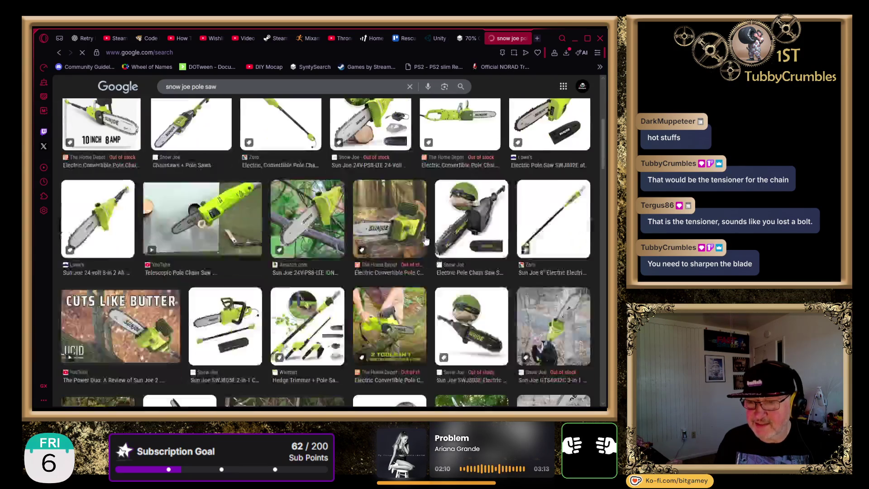
{"action": "scroll", "coordinate": [426, 239], "scroll_direction": "down", "scroll_amount": 5}
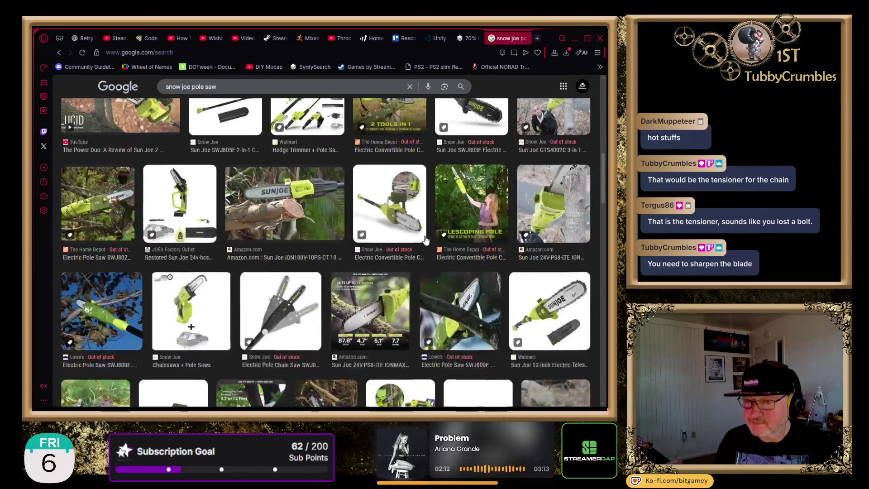
{"action": "scroll", "coordinate": [426, 238], "scroll_direction": "down", "scroll_amount": 5}
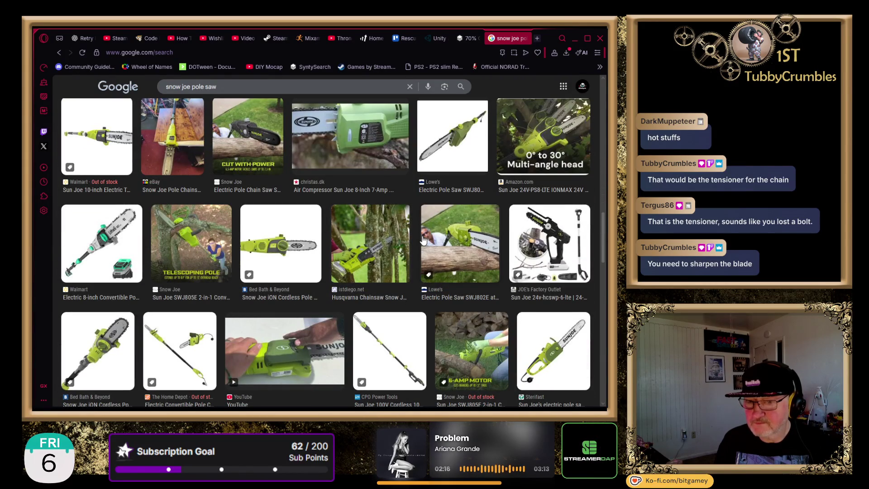
Change the search to 'snow joe pole saw manual' and preview the SWJ800E manual diagram
{"action": "left_click", "coordinate": [238, 86]}
{"action": "type", "text": "anual"}
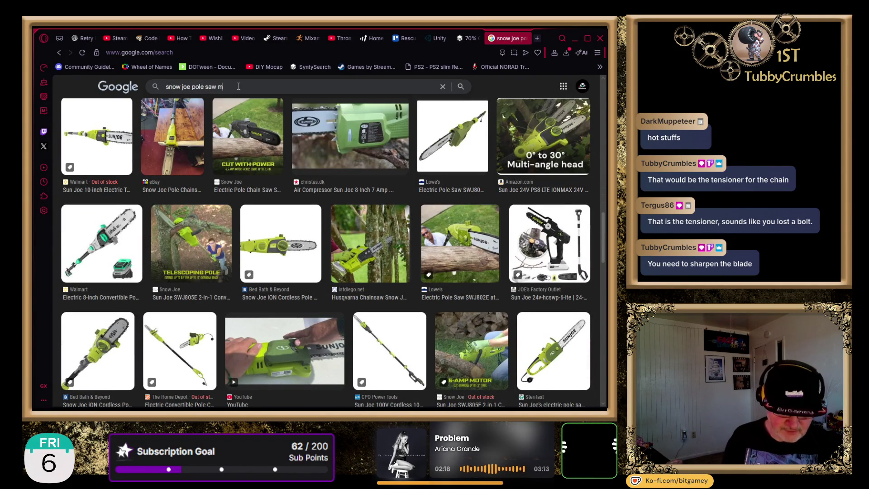
{"action": "key", "text": "Return"}
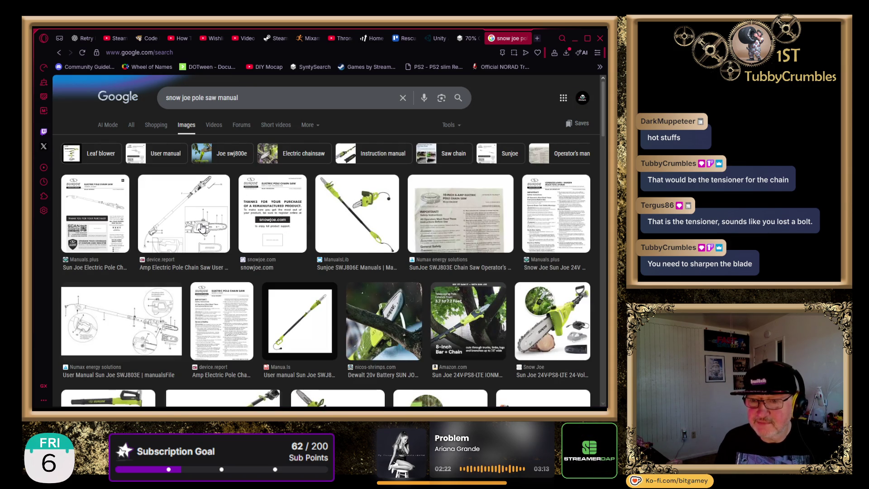
{"action": "left_click", "coordinate": [177, 226]}
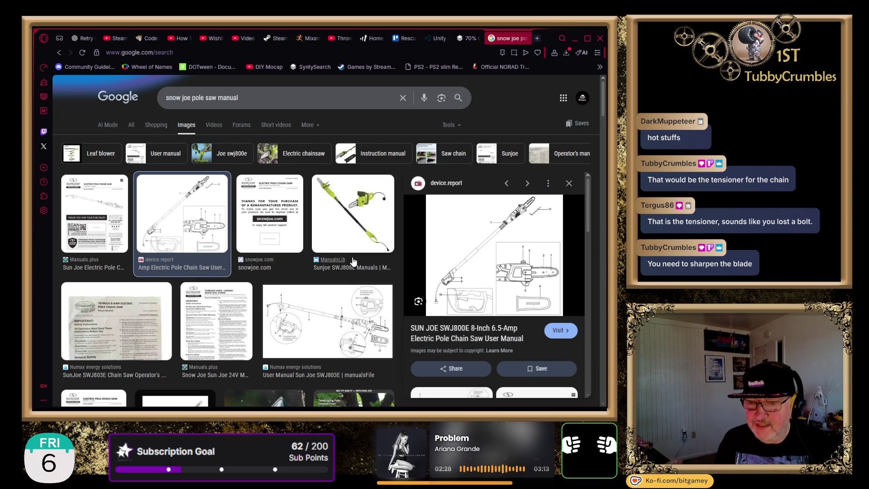
Browse further down the manual images and preview the Fig. 21 chain-sharpening diagram
{"action": "scroll", "coordinate": [352, 238], "scroll_direction": "down", "scroll_amount": 2}
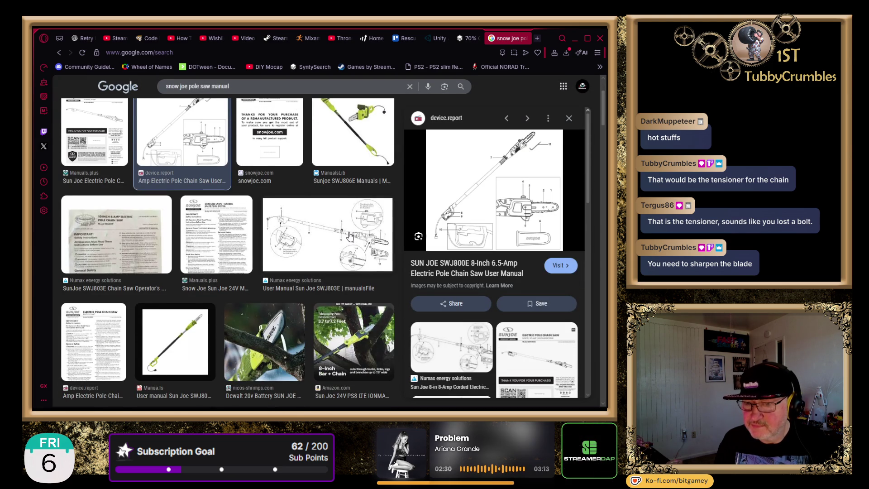
{"action": "scroll", "coordinate": [350, 236], "scroll_direction": "down", "scroll_amount": 4}
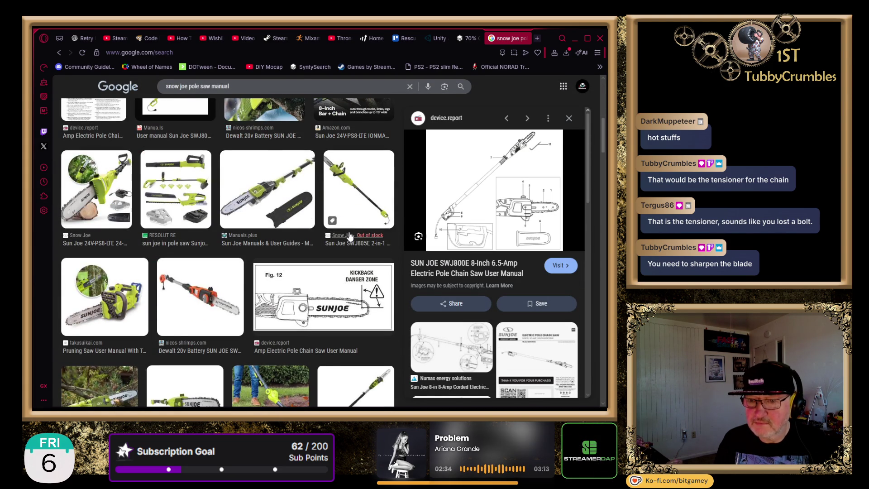
{"action": "scroll", "coordinate": [350, 236], "scroll_direction": "down", "scroll_amount": 1}
{"action": "scroll", "coordinate": [350, 236], "scroll_direction": "down", "scroll_amount": 1}
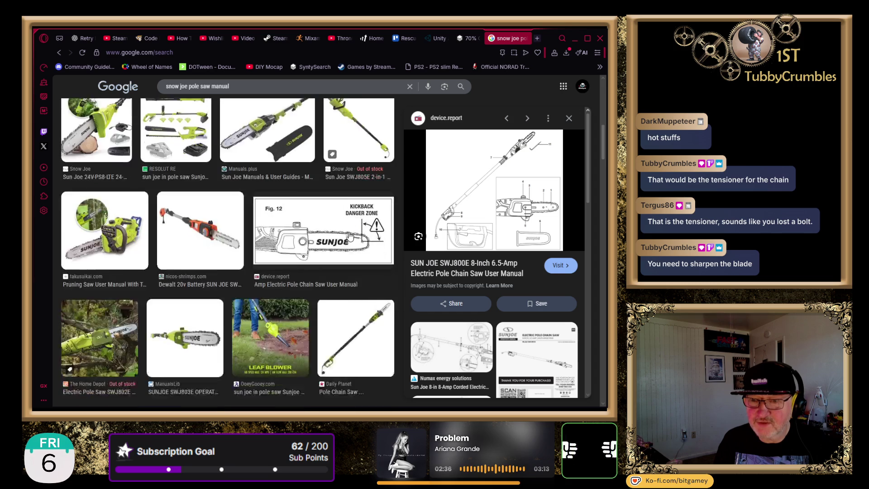
{"action": "scroll", "coordinate": [350, 236], "scroll_direction": "down", "scroll_amount": 5}
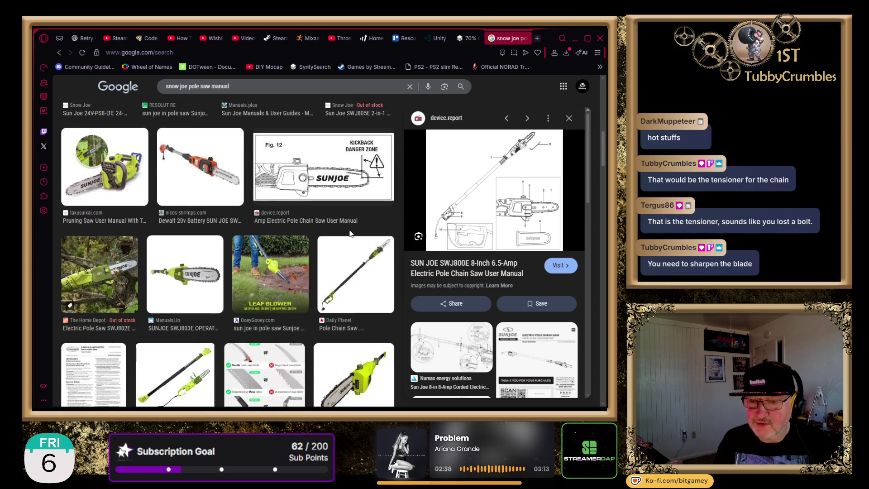
{"action": "scroll", "coordinate": [348, 229], "scroll_direction": "down", "scroll_amount": 5}
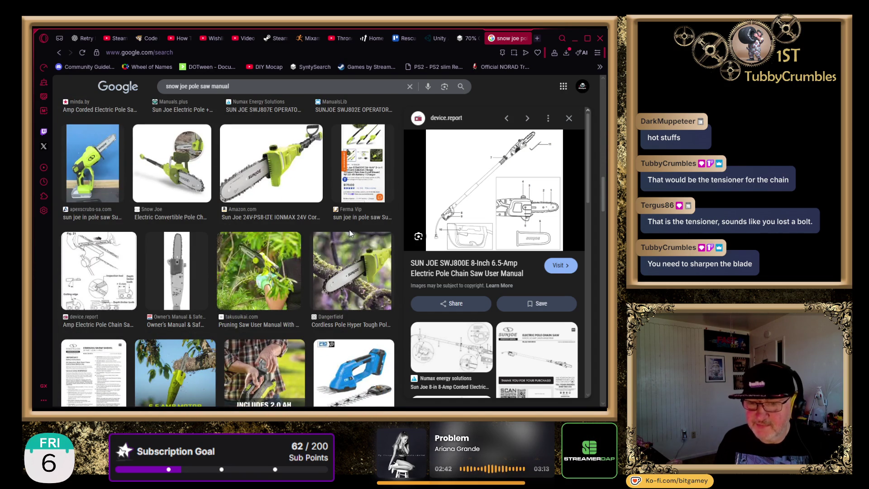
{"action": "left_click", "coordinate": [117, 293]}
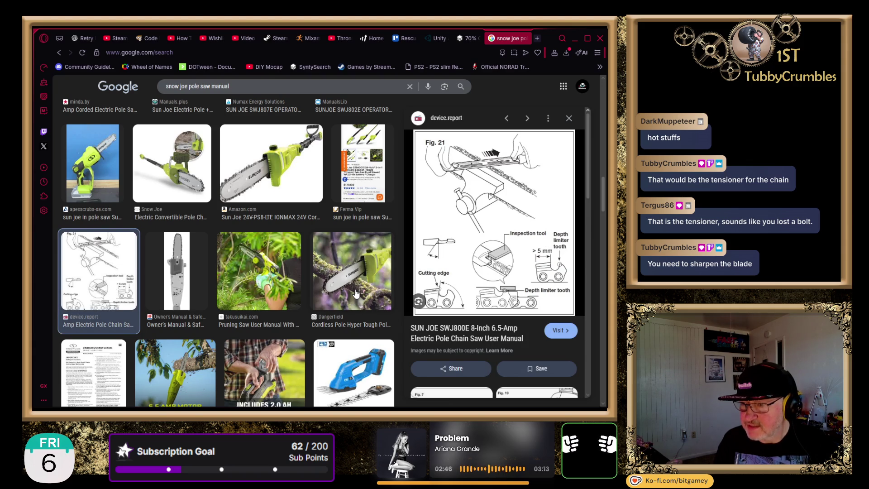
Find the SWJ800E exploded parts diagram and open its PDF in a new tab
{"action": "scroll", "coordinate": [340, 271], "scroll_direction": "down", "scroll_amount": 4}
{"action": "scroll", "coordinate": [363, 272], "scroll_direction": "down", "scroll_amount": 2}
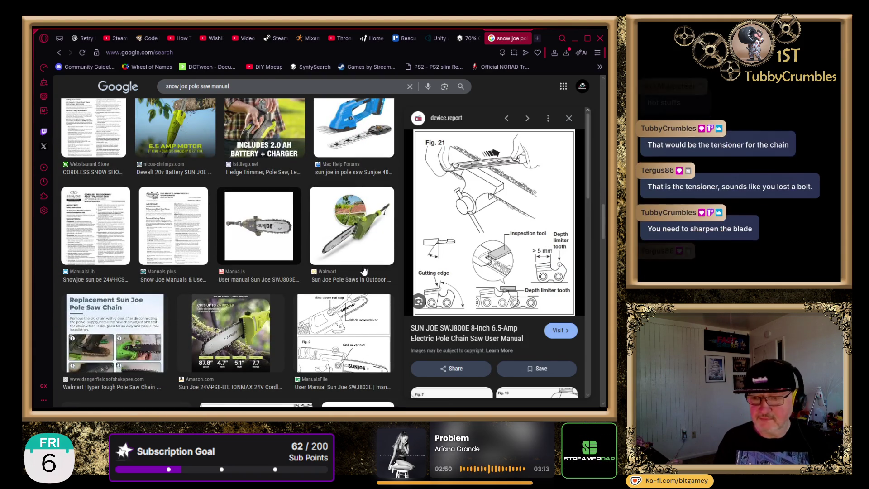
{"action": "scroll", "coordinate": [363, 270], "scroll_direction": "down", "scroll_amount": 2}
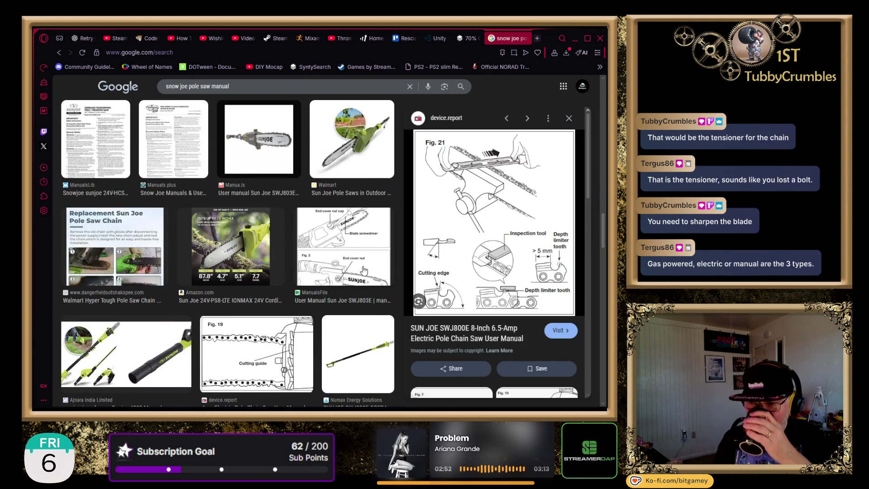
{"action": "scroll", "coordinate": [363, 270], "scroll_direction": "down", "scroll_amount": 1}
{"action": "scroll", "coordinate": [364, 270], "scroll_direction": "down", "scroll_amount": 1}
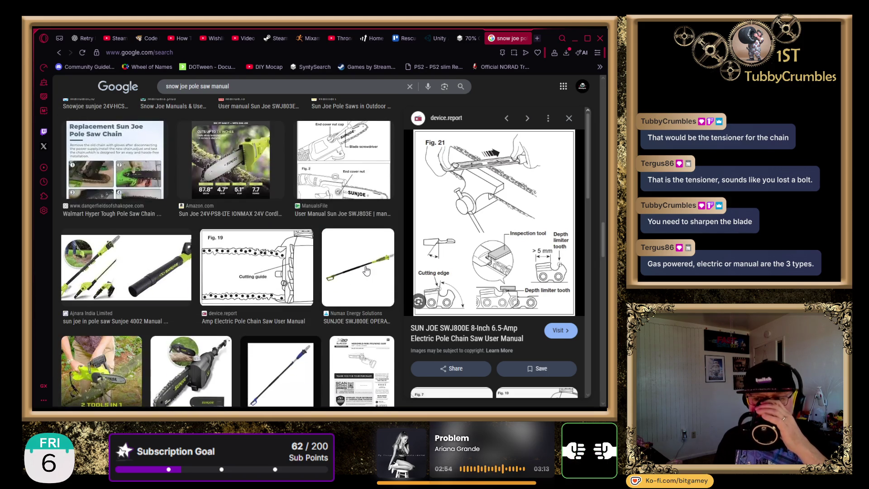
{"action": "scroll", "coordinate": [298, 302], "scroll_direction": "down", "scroll_amount": 4}
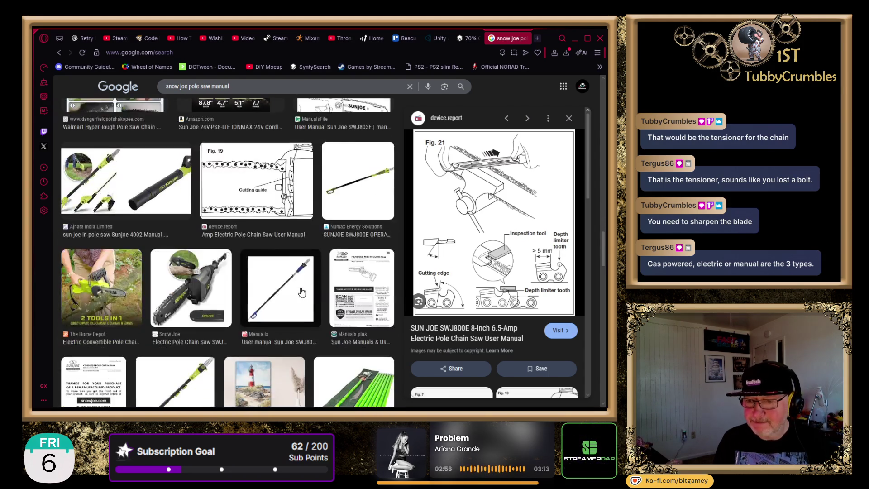
{"action": "scroll", "coordinate": [329, 265], "scroll_direction": "down", "scroll_amount": 6}
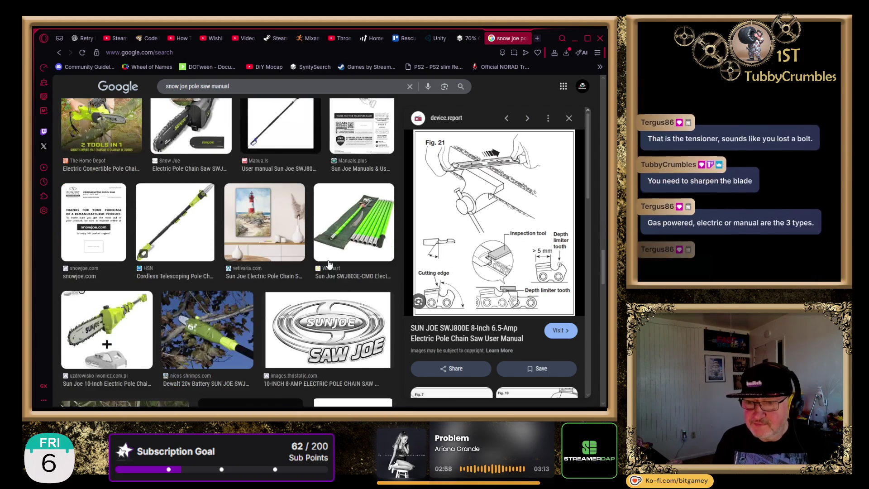
{"action": "scroll", "coordinate": [329, 265], "scroll_direction": "down", "scroll_amount": 6}
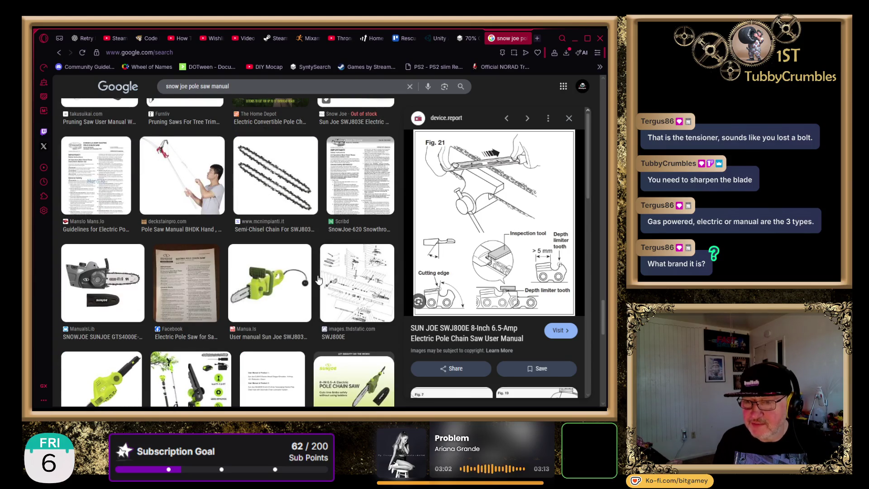
{"action": "scroll", "coordinate": [329, 265], "scroll_direction": "down", "scroll_amount": 1}
{"action": "left_click", "coordinate": [352, 258]}
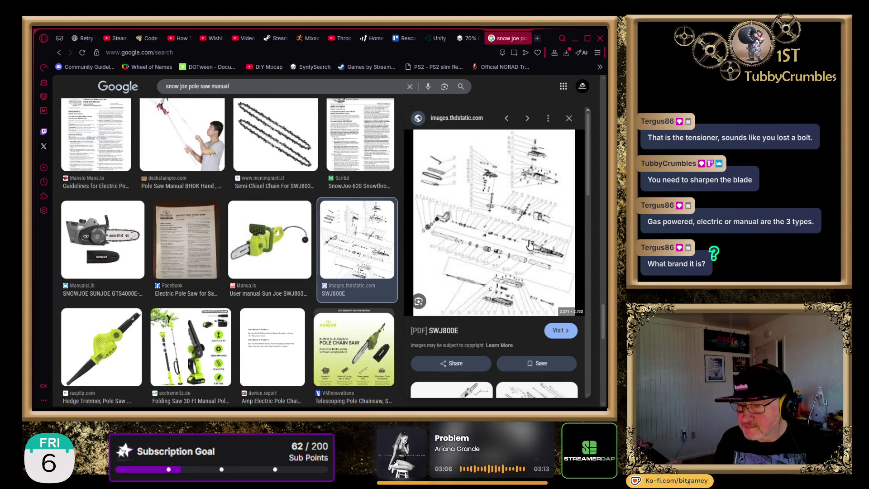
{"action": "left_click", "coordinate": [504, 234]}
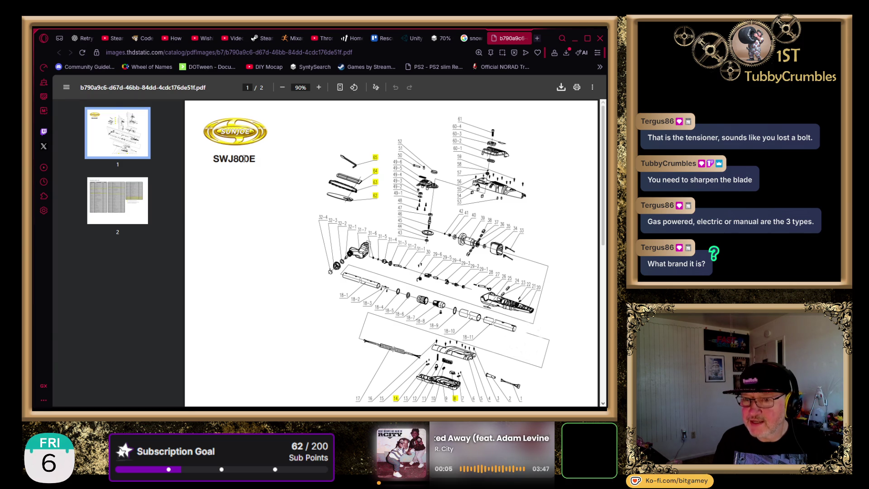
Look over both pages of the SWJ800E parts-diagram PDF, then close its tab
{"action": "scroll", "coordinate": [210, 233], "scroll_direction": "down", "scroll_amount": 5}
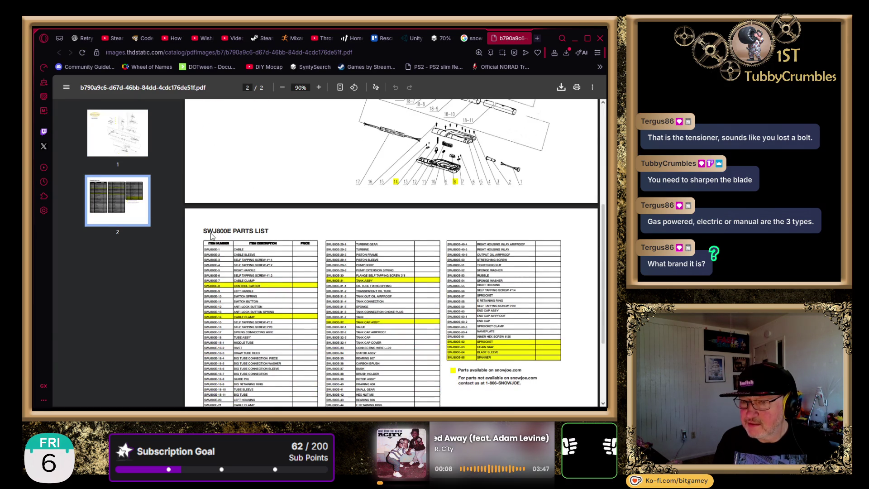
{"action": "scroll", "coordinate": [212, 235], "scroll_direction": "down", "scroll_amount": 3}
{"action": "scroll", "coordinate": [211, 235], "scroll_direction": "up", "scroll_amount": 10}
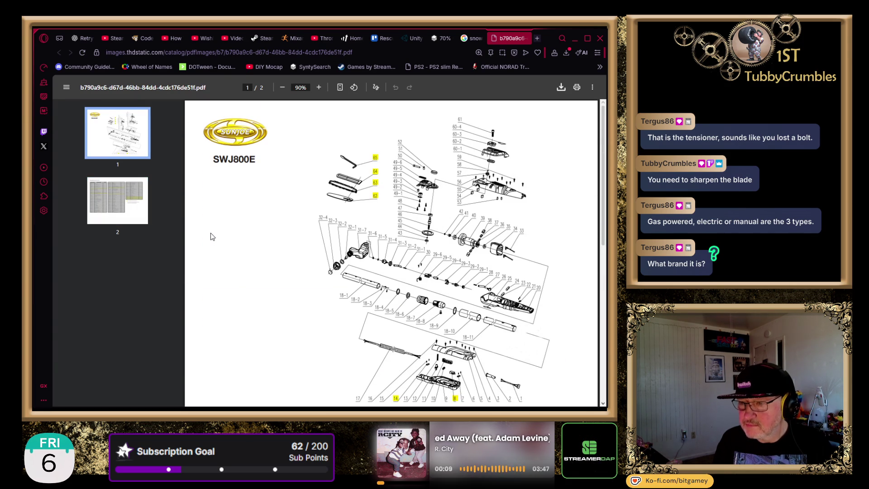
{"action": "left_click", "coordinate": [532, 42]}
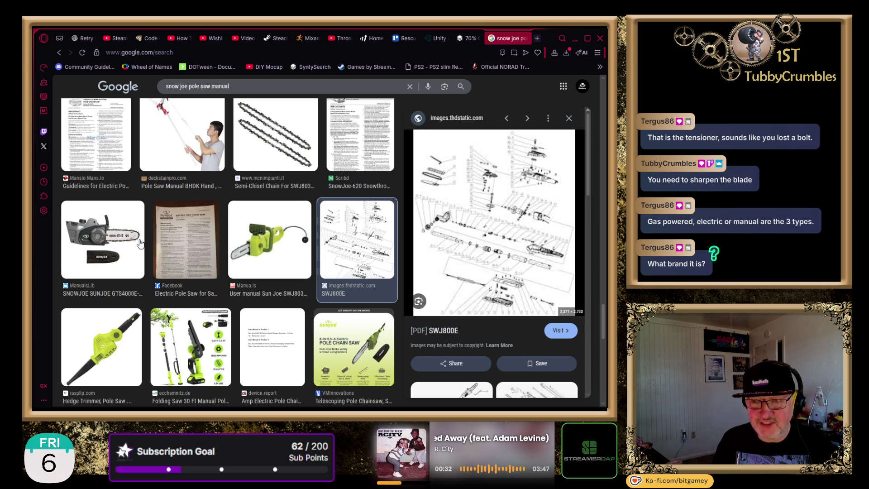
Preview the saw chain and VMInnovations Sun Joe pole chainsaw images, then open the VMInnovations product page
{"action": "left_click", "coordinate": [285, 133]}
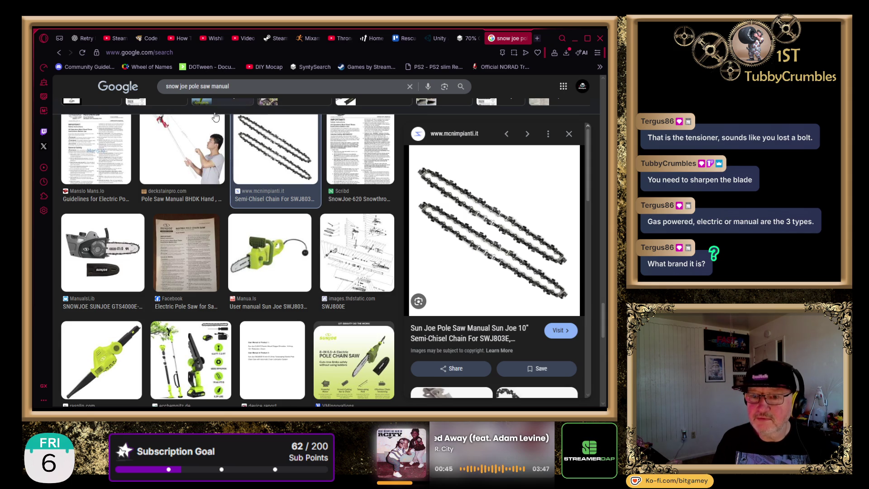
{"action": "double_click", "coordinate": [238, 86]}
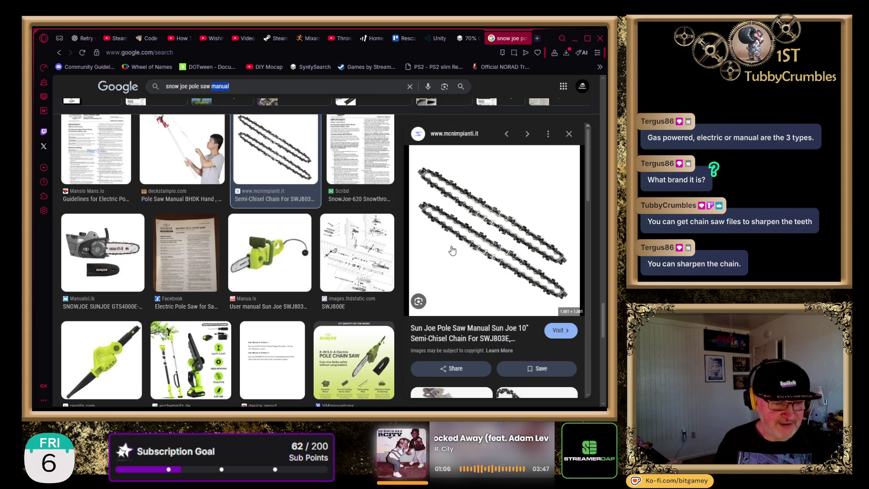
{"action": "scroll", "coordinate": [400, 288], "scroll_direction": "down", "scroll_amount": 1}
{"action": "left_click", "coordinate": [380, 316]}
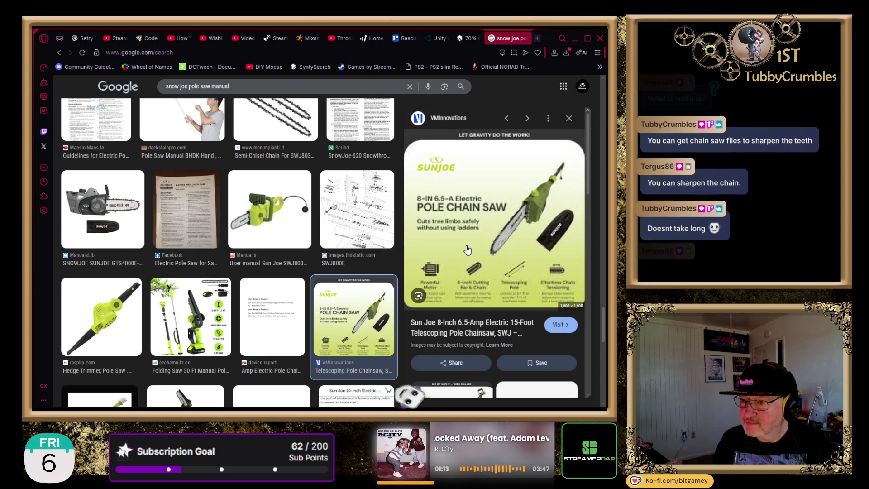
{"action": "scroll", "coordinate": [493, 239], "scroll_direction": "down", "scroll_amount": 1}
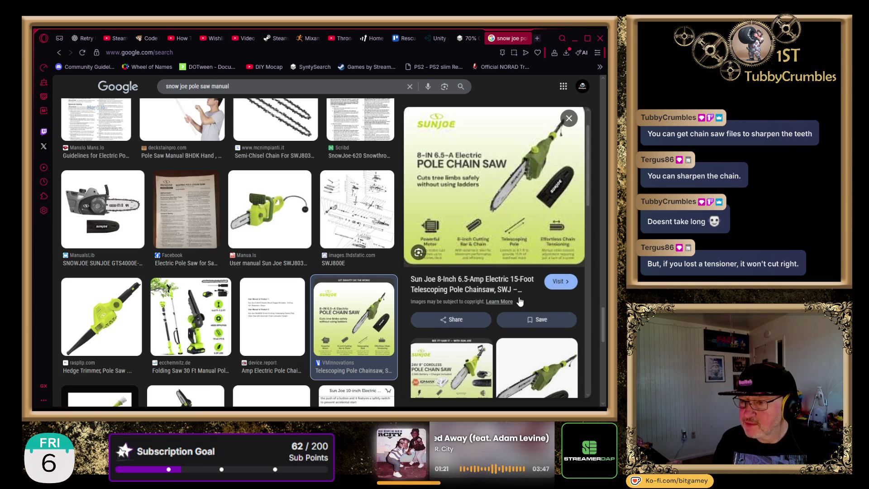
{"action": "left_click", "coordinate": [495, 292]}
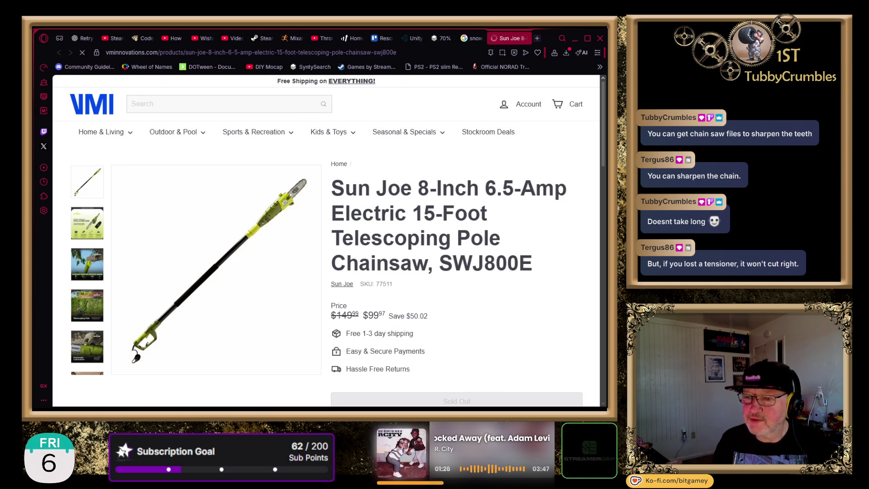
Check the sold-out VMInnovations SWJ800E listing, then close it and return to Google Images
{"action": "scroll", "coordinate": [305, 238], "scroll_direction": "down", "scroll_amount": 1}
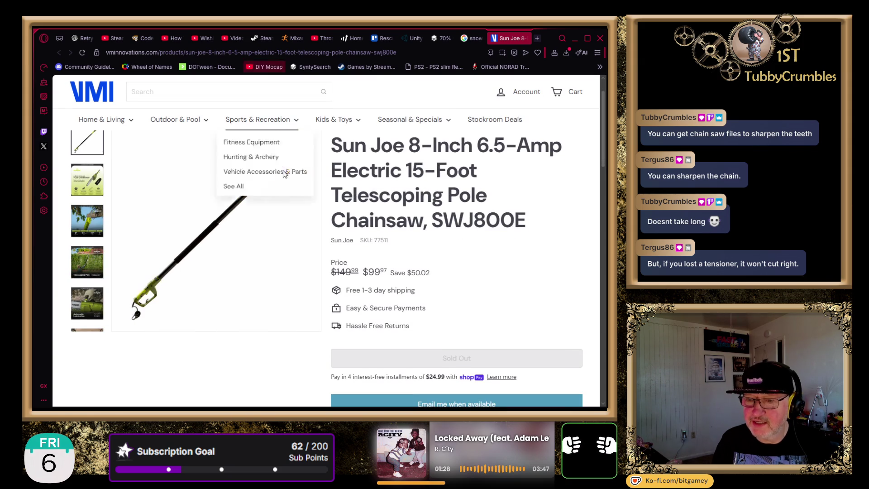
{"action": "key", "text": "ctrl+w"}
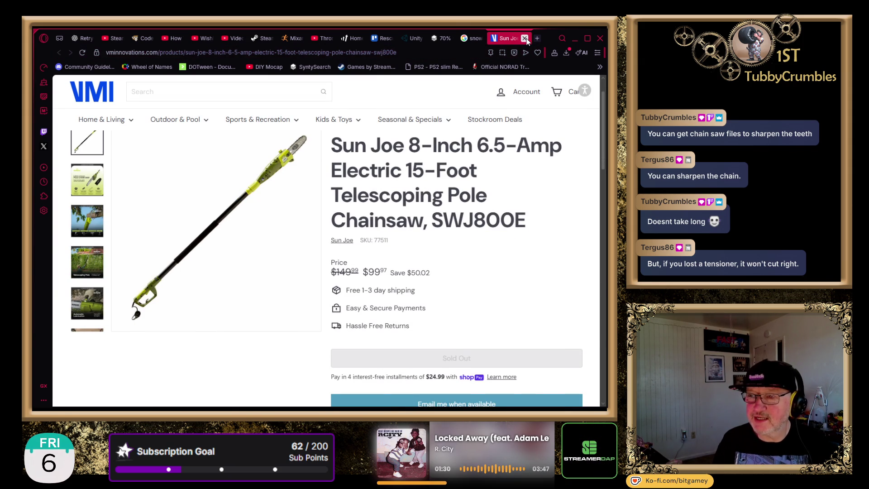
{"action": "left_click", "coordinate": [263, 90]}
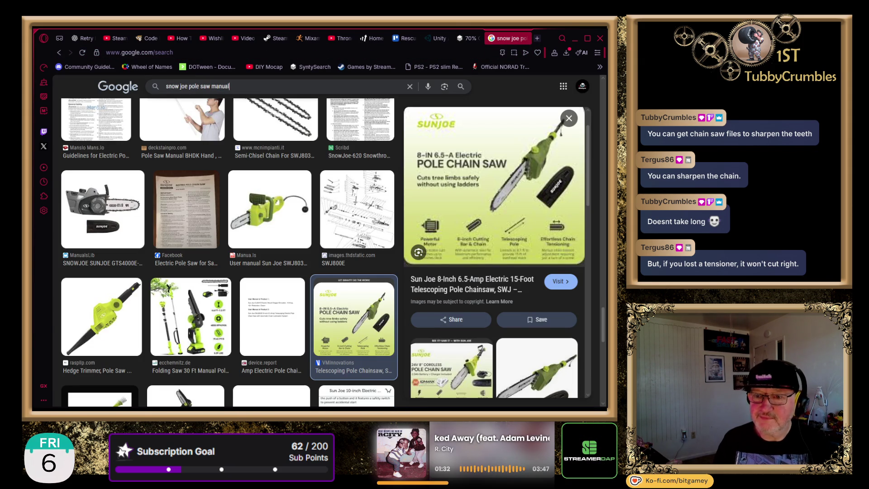
Refine the search to 'snow joe pole saw manual swj800e' and preview the Fig. 6 tensioner diagram
{"action": "type", "text": " swj800e"}
{"action": "key", "text": "Return"}
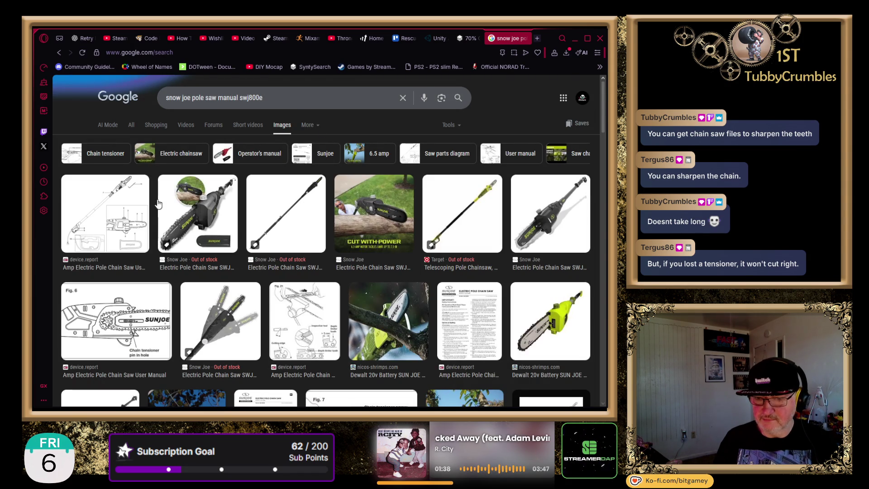
{"action": "left_click", "coordinate": [133, 333]}
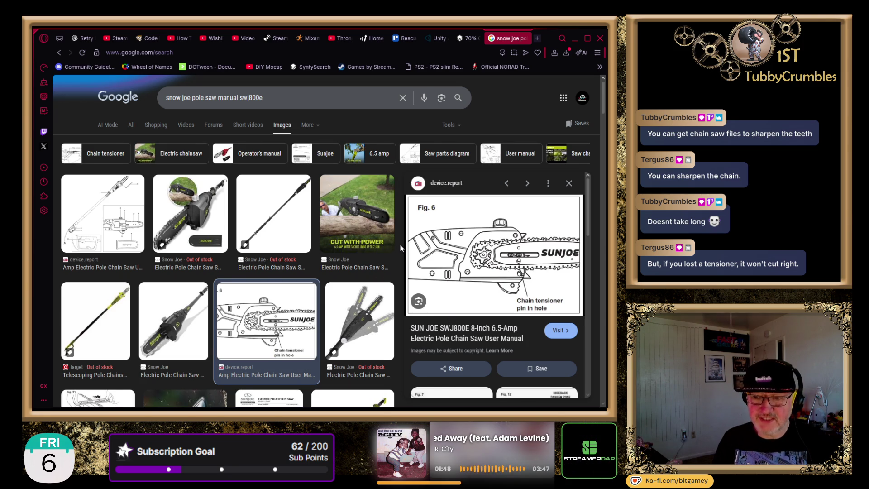
Scroll down through more SWJ800E manual image results with the diagram preview still open
{"action": "scroll", "coordinate": [400, 244], "scroll_direction": "down", "scroll_amount": 2}
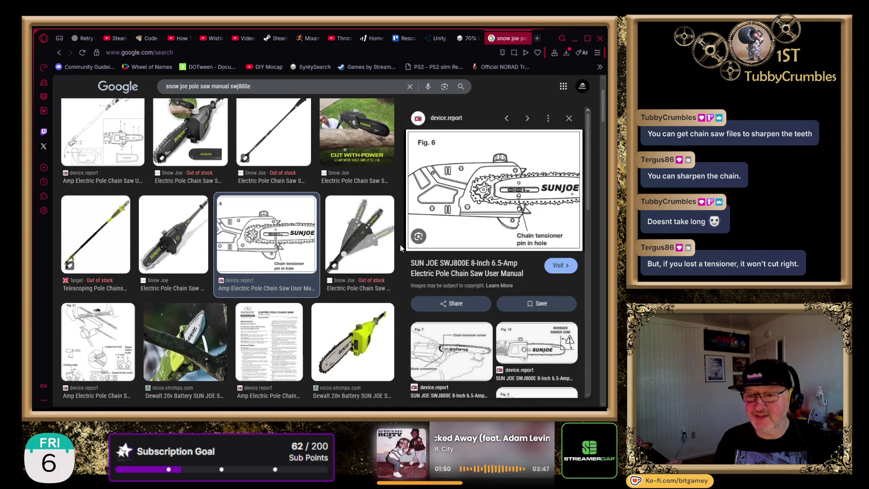
{"action": "scroll", "coordinate": [400, 244], "scroll_direction": "down", "scroll_amount": 1}
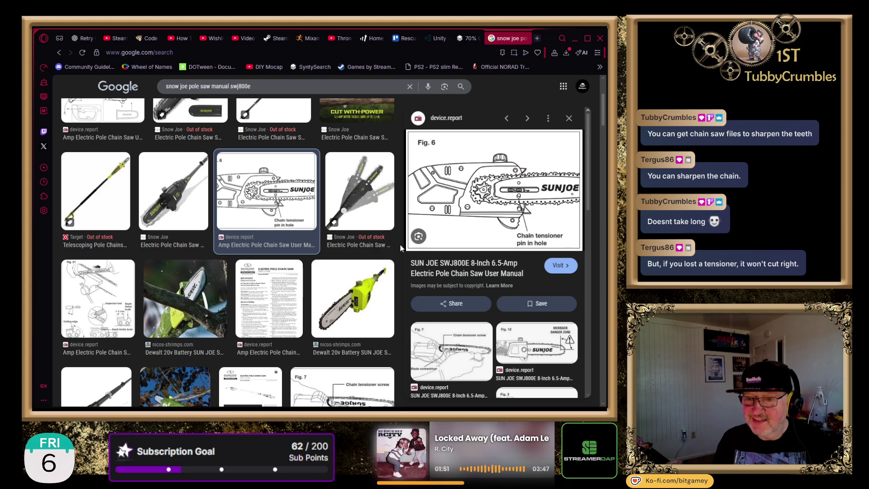
{"action": "scroll", "coordinate": [400, 244], "scroll_direction": "down", "scroll_amount": 2}
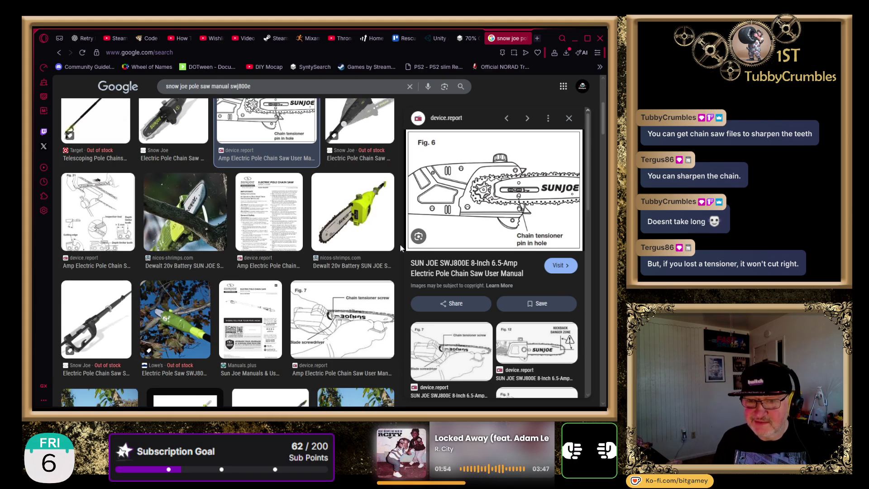
{"action": "scroll", "coordinate": [400, 244], "scroll_direction": "down", "scroll_amount": 6}
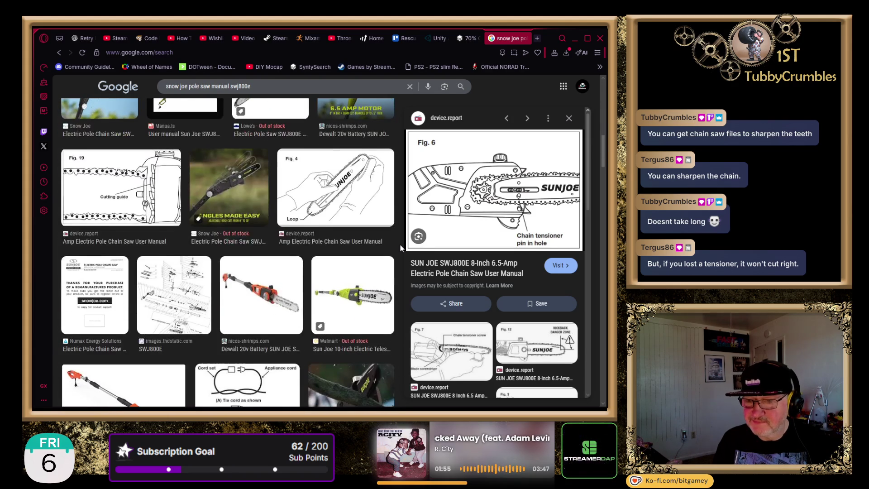
{"action": "scroll", "coordinate": [400, 247], "scroll_direction": "down", "scroll_amount": 2}
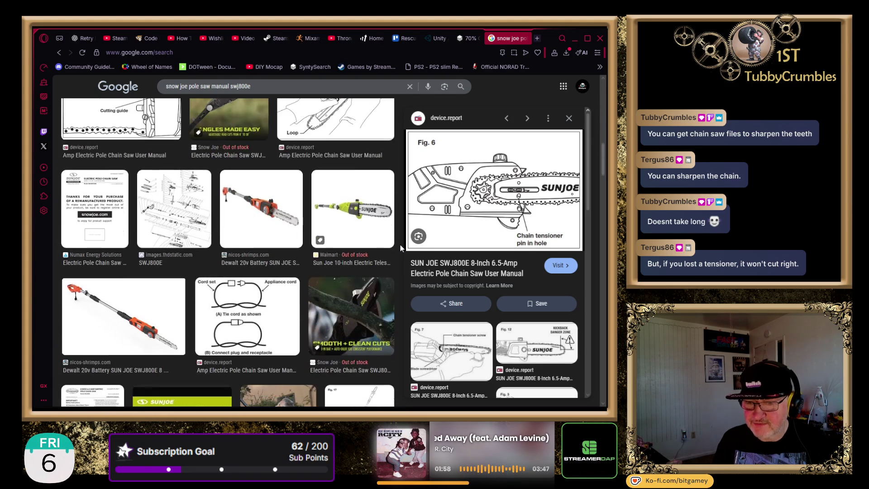
{"action": "scroll", "coordinate": [400, 245], "scroll_direction": "down", "scroll_amount": 3}
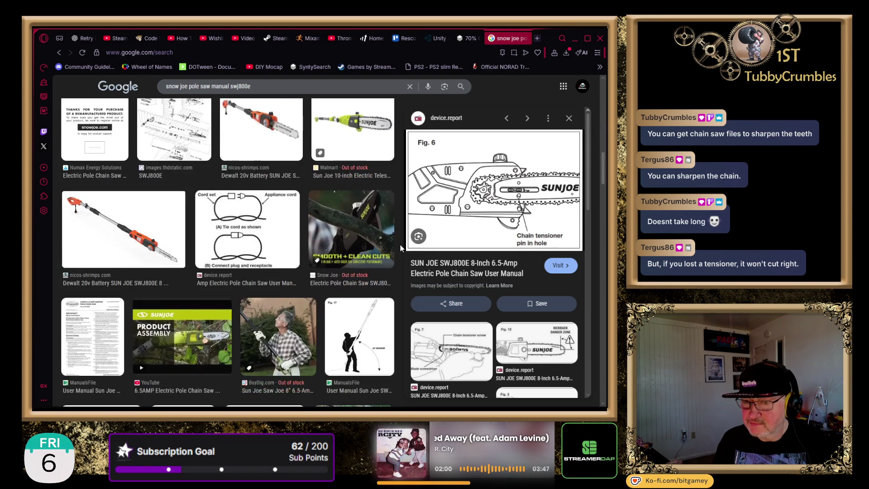
{"action": "scroll", "coordinate": [400, 245], "scroll_direction": "down", "scroll_amount": 3}
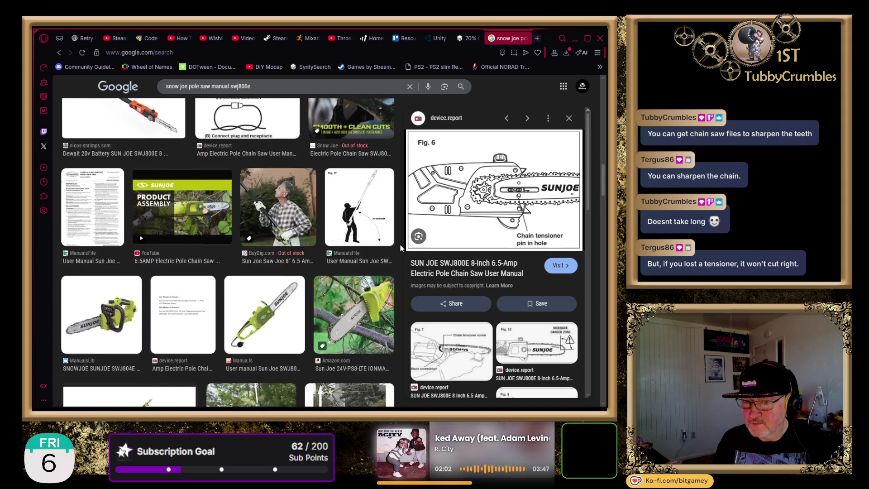
{"action": "scroll", "coordinate": [400, 244], "scroll_direction": "down", "scroll_amount": 5}
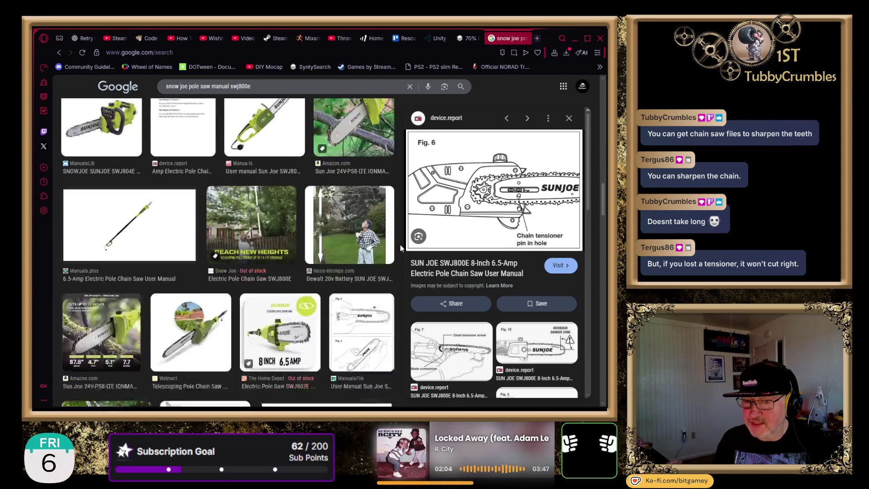
{"action": "scroll", "coordinate": [400, 244], "scroll_direction": "down", "scroll_amount": 3}
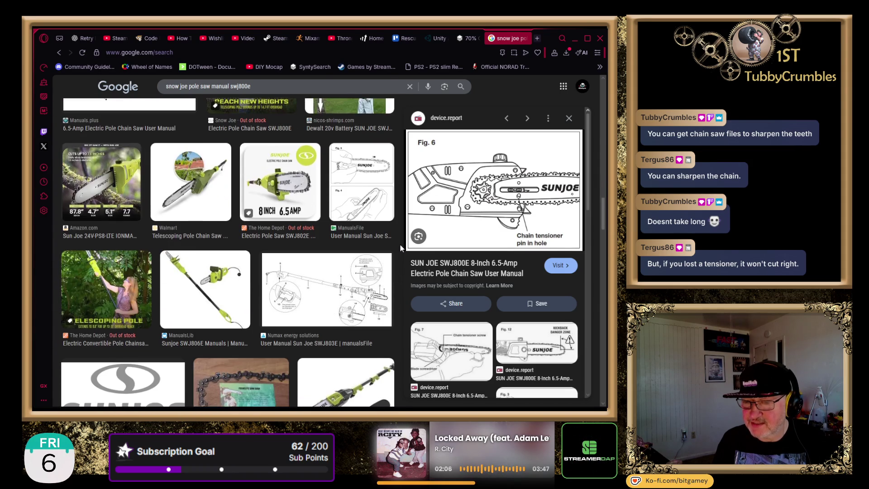
{"action": "scroll", "coordinate": [400, 244], "scroll_direction": "down", "scroll_amount": 1}
{"action": "scroll", "coordinate": [400, 244], "scroll_direction": "down", "scroll_amount": 3}
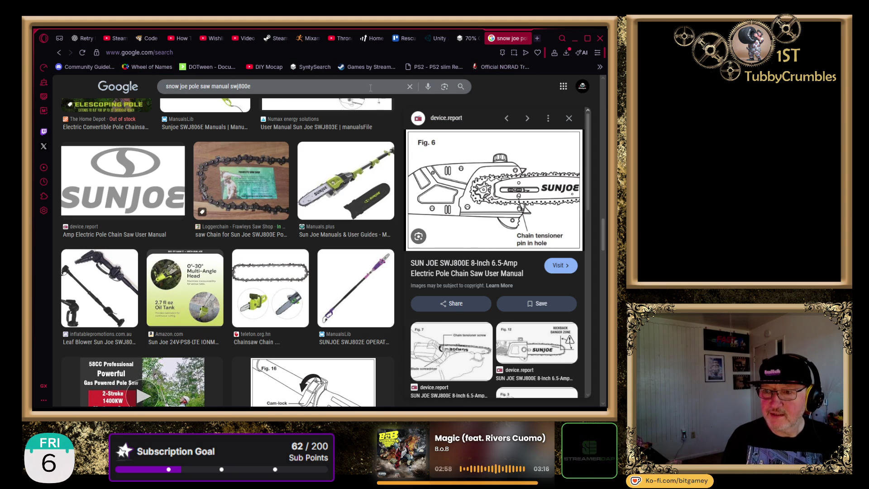
Select the address bar to enter a new web address
{"action": "left_click", "coordinate": [284, 54]}
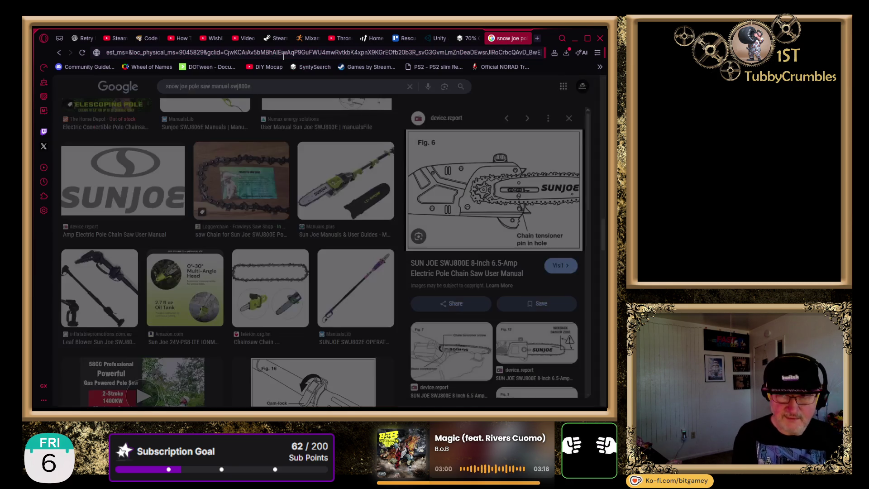
Load the pasted eBay '2 X Tensioner Adjusting Screw' listing and view its dimensioned screw diagram
{"action": "key", "text": "ctrl+v"}
{"action": "key", "text": "Return"}
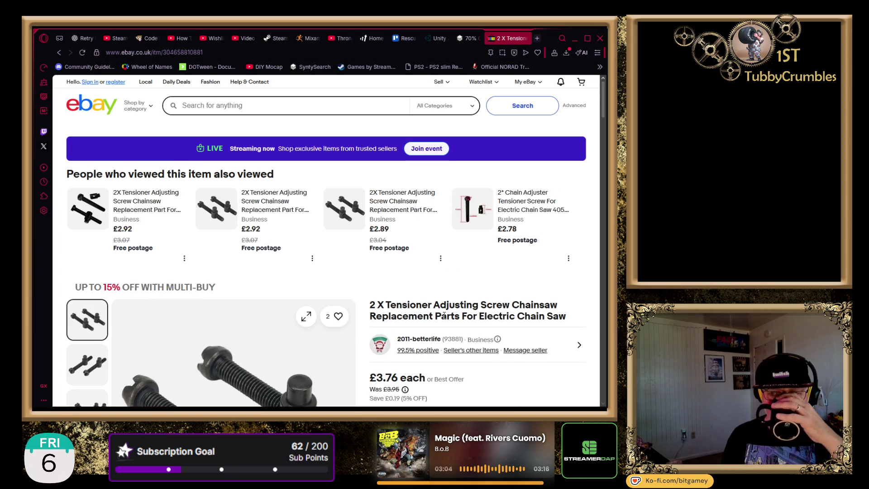
{"action": "scroll", "coordinate": [352, 253], "scroll_direction": "down", "scroll_amount": 2}
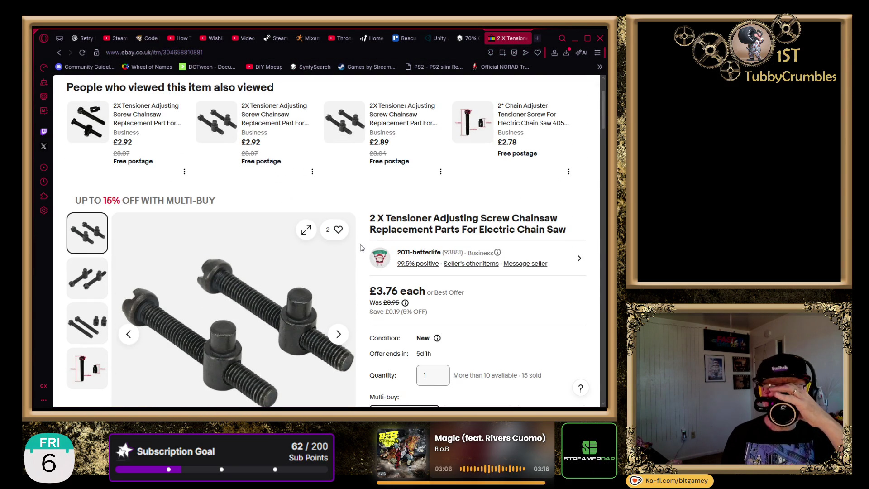
{"action": "scroll", "coordinate": [362, 247], "scroll_direction": "up", "scroll_amount": 1}
{"action": "scroll", "coordinate": [362, 247], "scroll_direction": "down", "scroll_amount": 2}
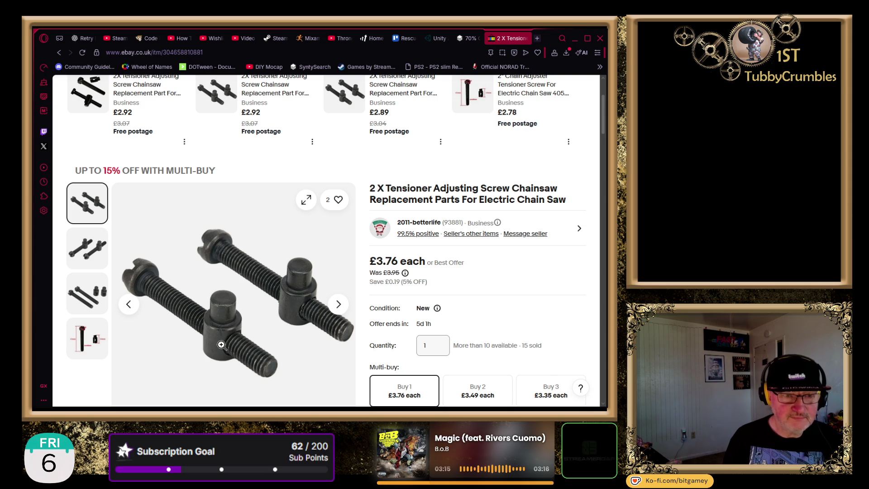
{"action": "scroll", "coordinate": [221, 344], "scroll_direction": "down", "scroll_amount": 1}
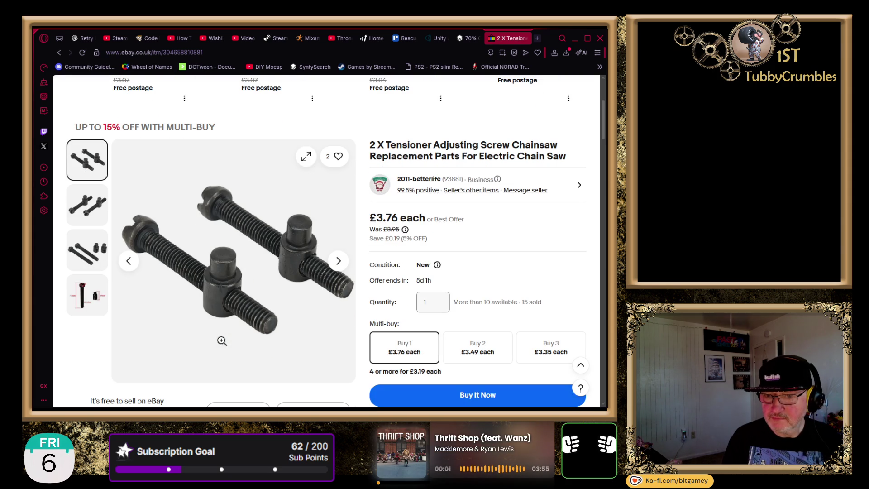
{"action": "left_click", "coordinate": [87, 295]}
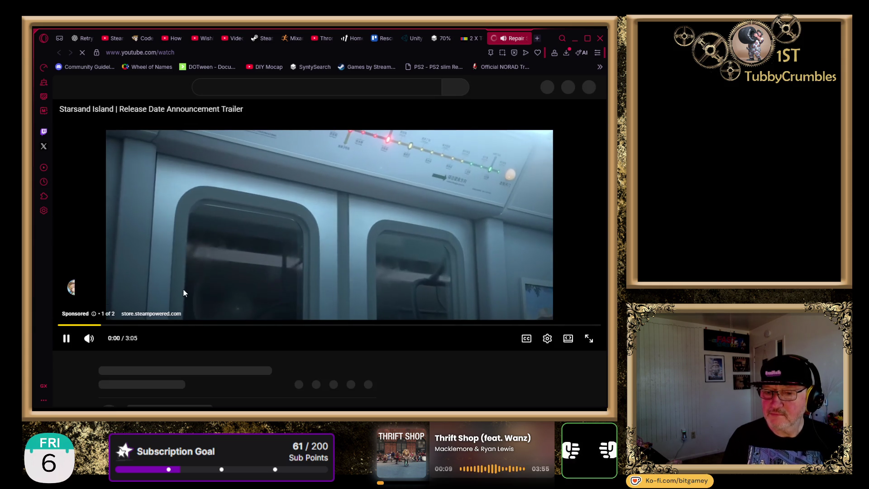
Mute and skip the ad, pause, lower the volume and rewind the Sunjoe tension-screw video to 0:00
{"action": "left_click", "coordinate": [89, 340]}
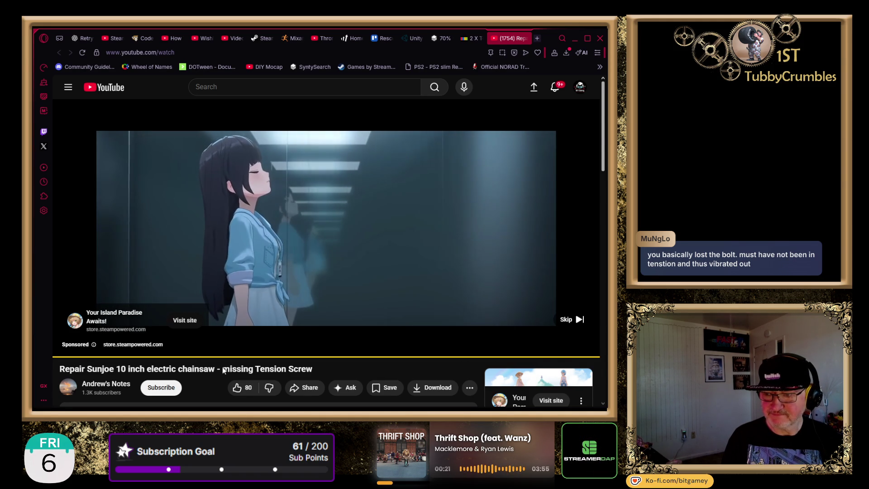
{"action": "left_click", "coordinate": [568, 319]}
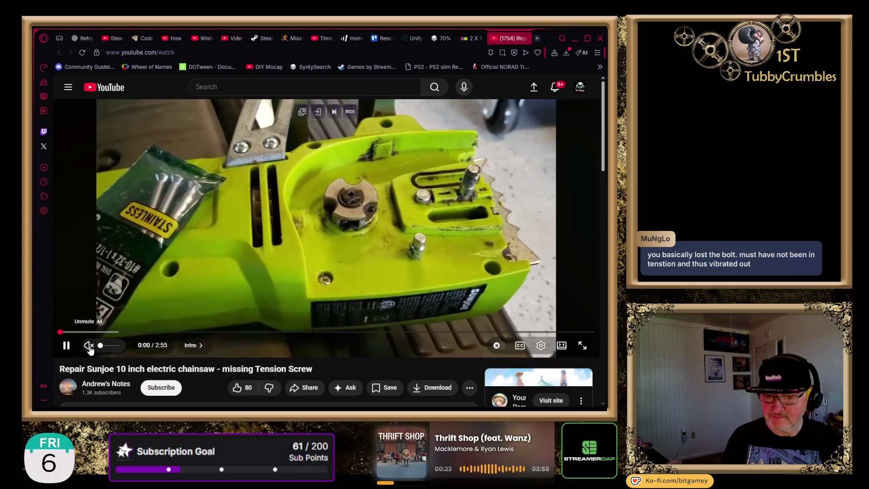
{"action": "left_click", "coordinate": [67, 348]}
{"action": "left_click", "coordinate": [110, 346]}
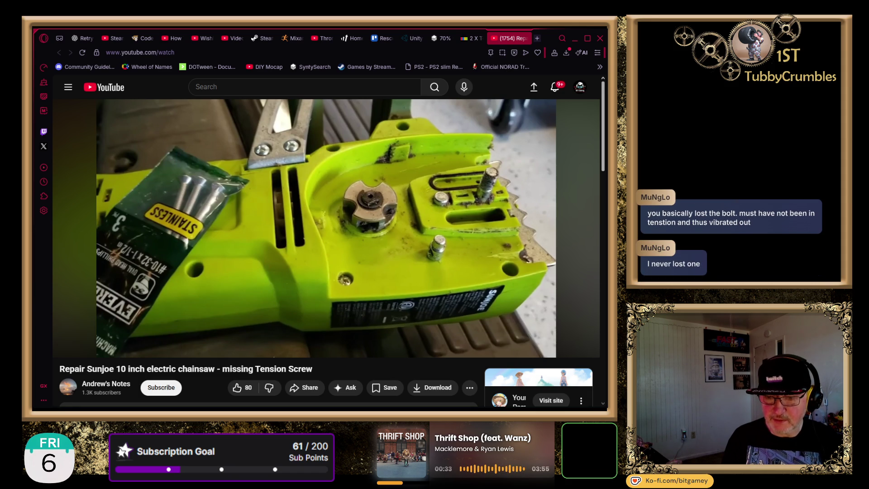
{"action": "left_click_drag", "start_coordinate": [61, 332], "coordinate": [58, 331]}
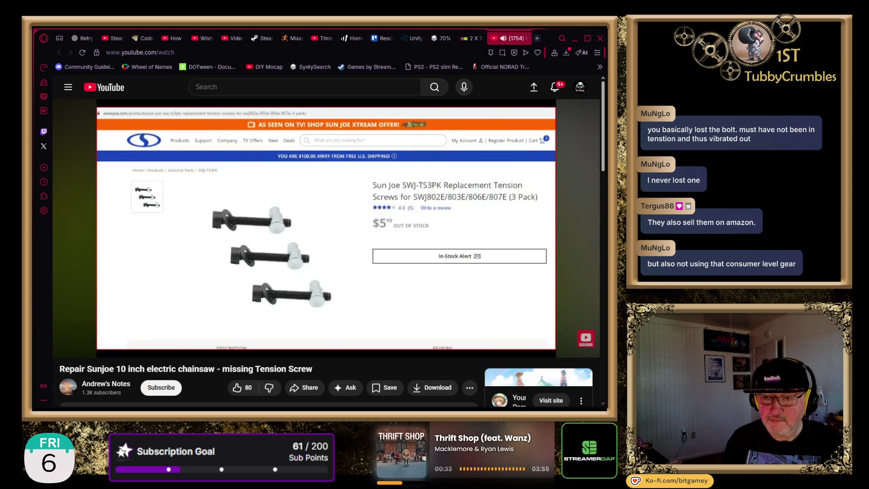
{"action": "mouse_move", "coordinate": [67, 346]}
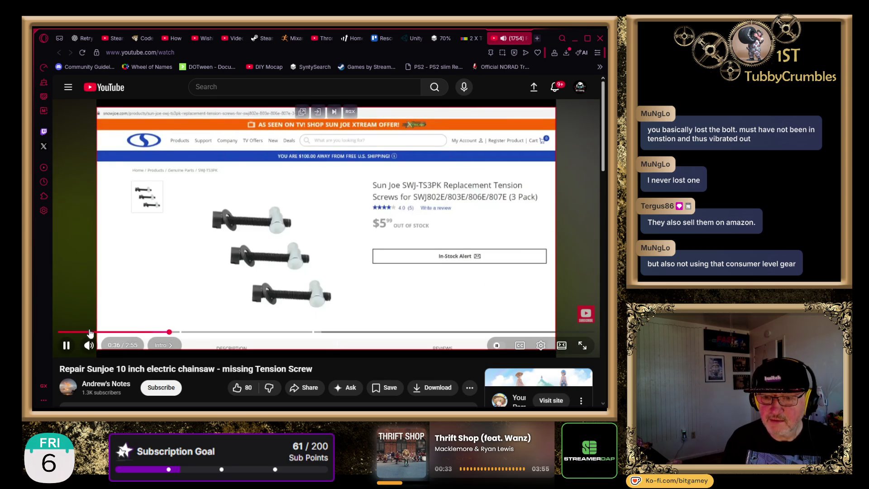
Play the repair video on to the SWJ-TS3PK replacement tension screws page
{"action": "left_click", "coordinate": [67, 346]}
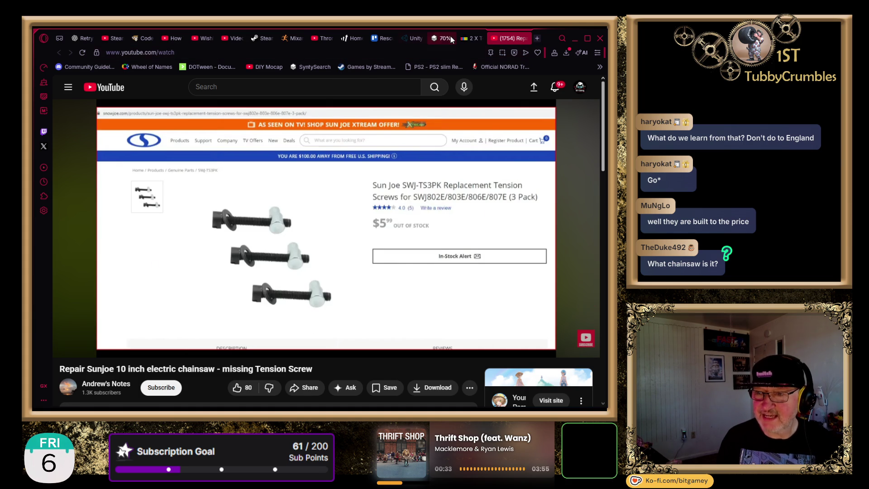
Bring the eBay tensioner adjusting screw listing (£3.76 each) back into view
{"action": "left_click", "coordinate": [465, 38]}
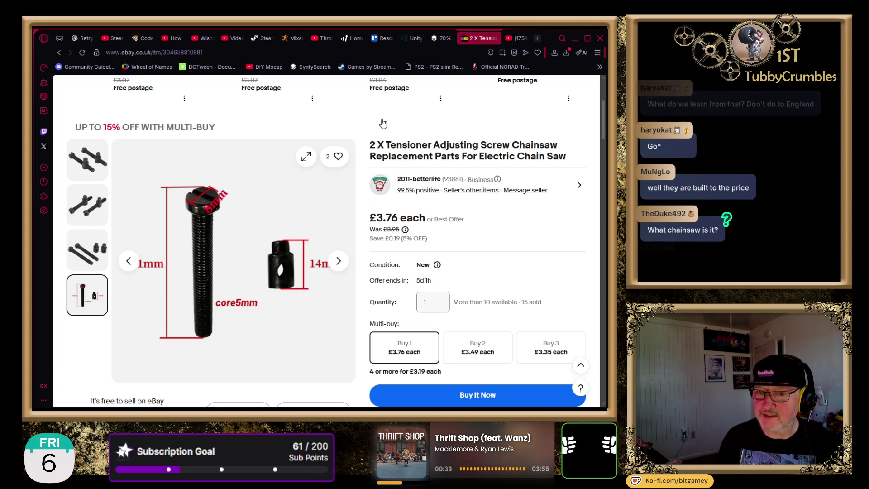
Go back from the eBay listing to the SWJ800E manual image results showing Fig. 6
{"action": "left_click", "coordinate": [58, 55]}
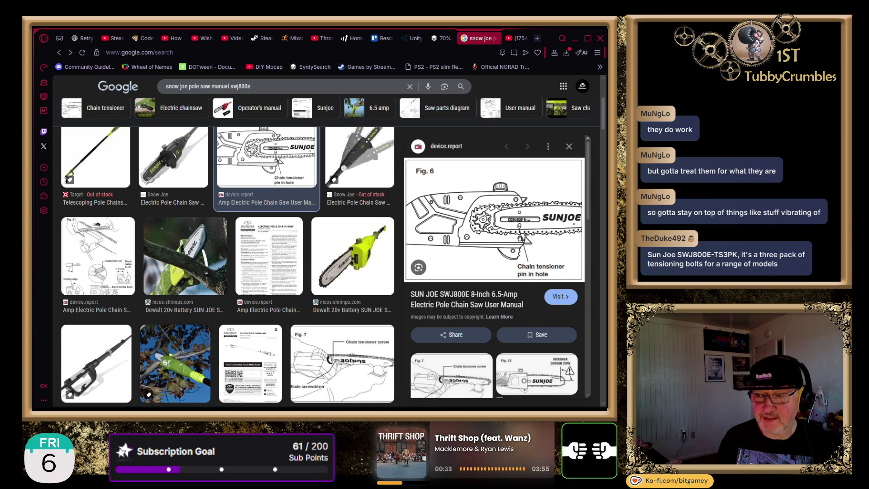
Switch back to the Sunjoe repair video paused on the $5.99 SWJ-TS3PK screw 3-pack page
{"action": "left_click", "coordinate": [516, 38]}
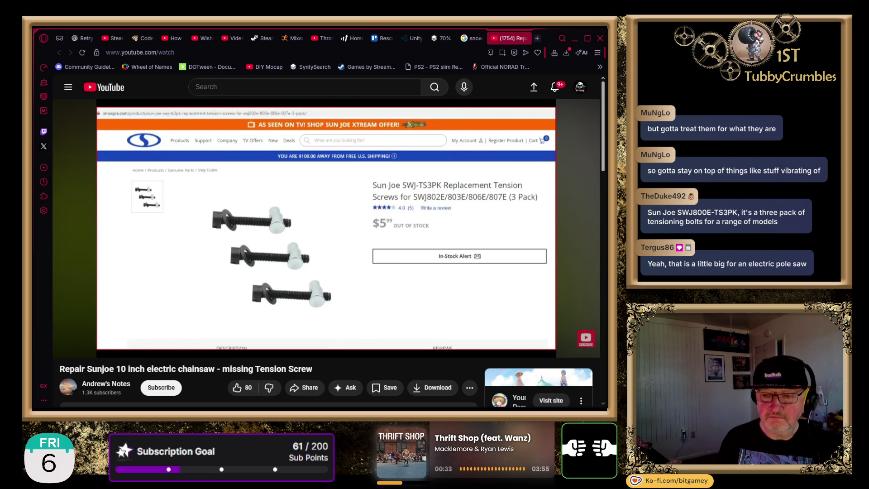
Resume the Sunjoe repair video and turn its volume up slightly
{"action": "left_click", "coordinate": [190, 289]}
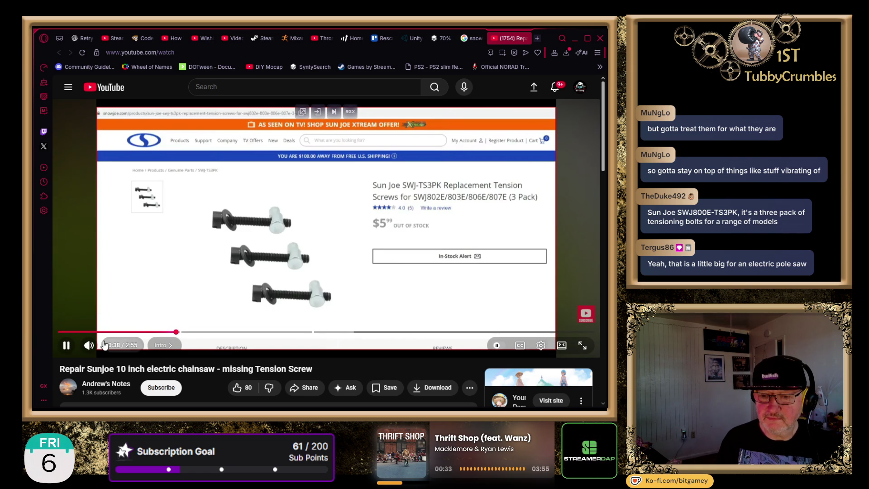
{"action": "mouse_move", "coordinate": [111, 347]}
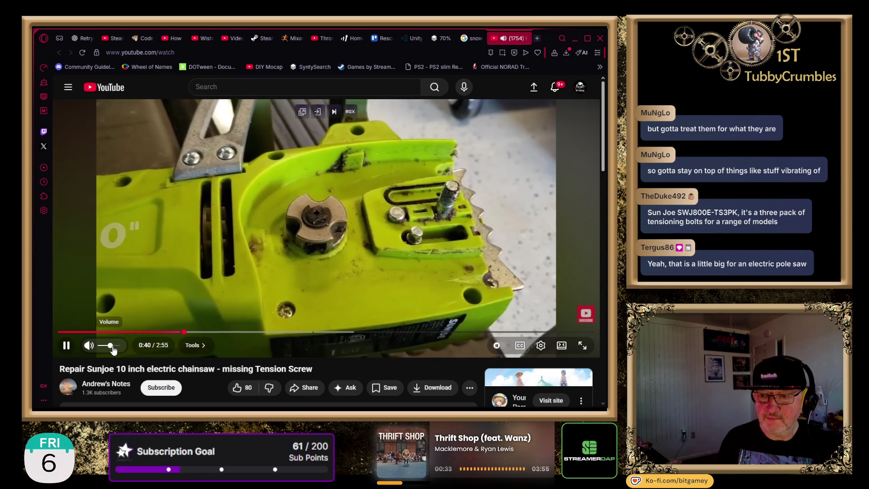
{"action": "left_click", "coordinate": [113, 346]}
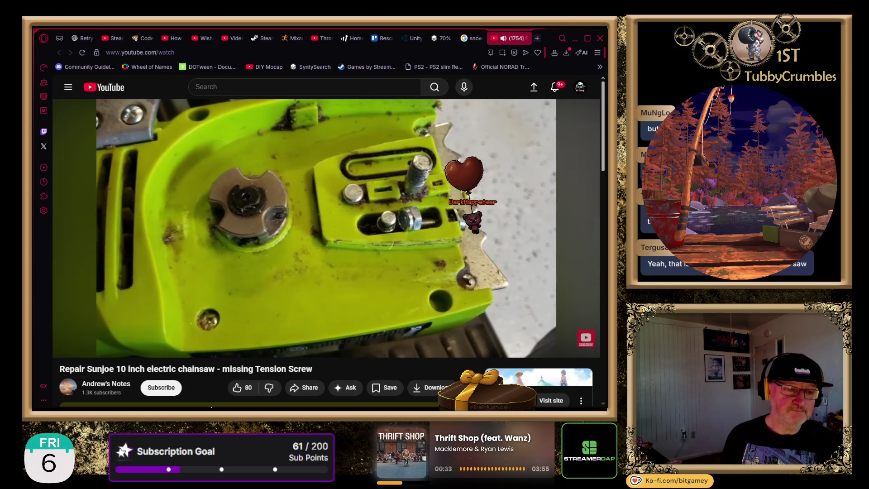
Watch the repair video to 2:34 of 2:55, pause it, and open a new blank tab
{"action": "mouse_move", "coordinate": [314, 345]}
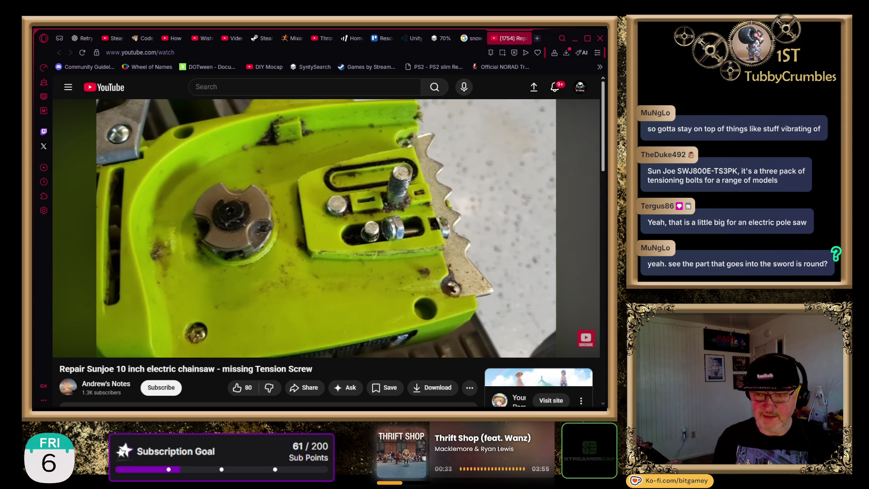
{"action": "key", "text": "k"}
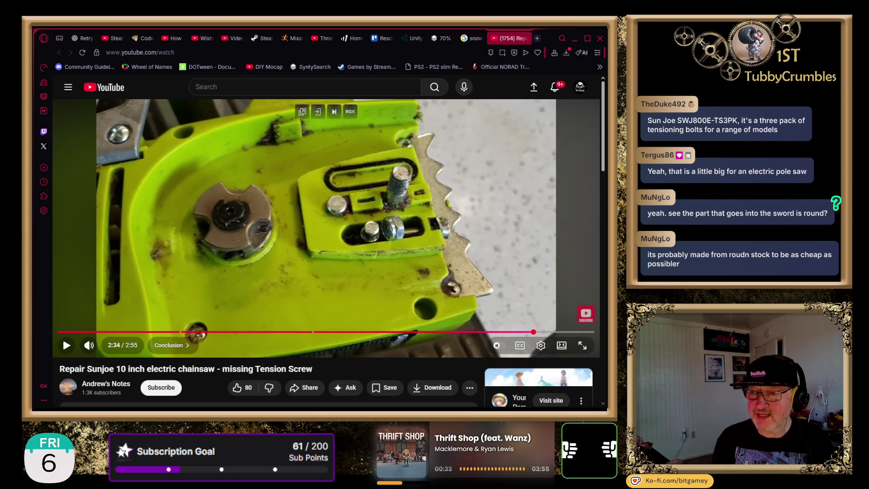
{"action": "scroll", "coordinate": [326, 244], "scroll_direction": "down", "scroll_amount": 2}
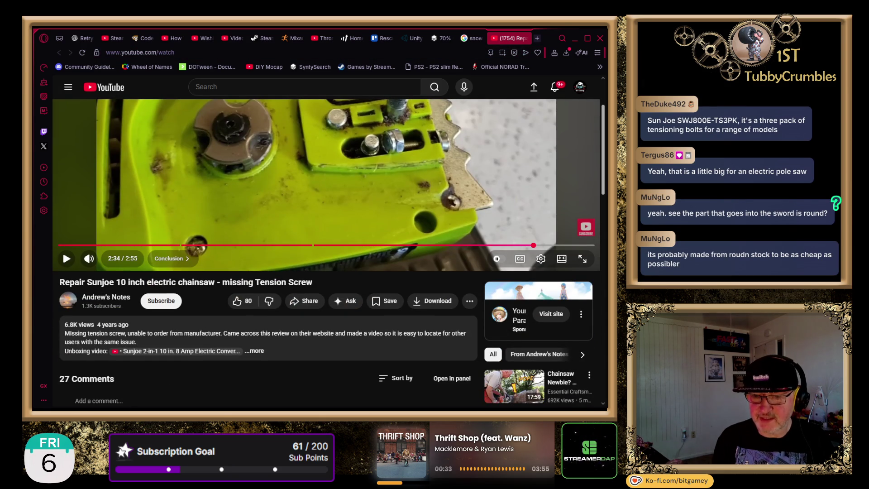
{"action": "scroll", "coordinate": [326, 244], "scroll_direction": "up", "scroll_amount": 2}
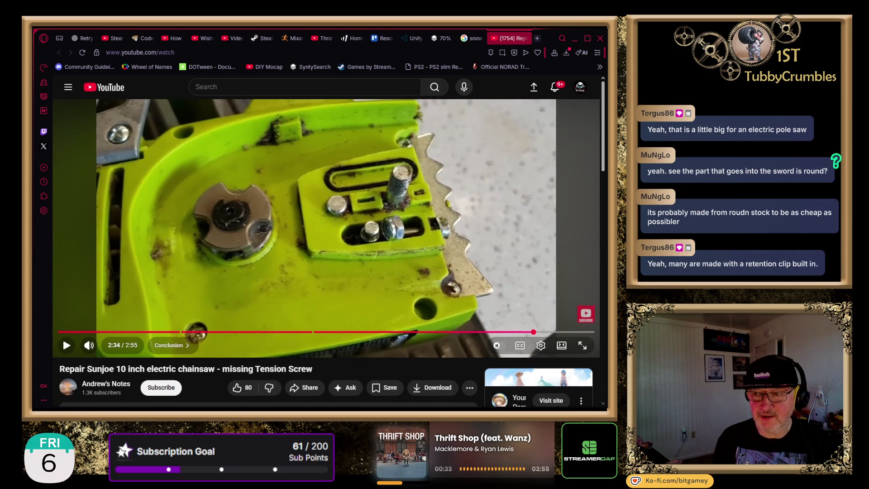
{"action": "left_click", "coordinate": [538, 39]}
Go to the Sun Joe store at shopjoe.com and scroll its home page
{"action": "type", "text": "sunjoe"}
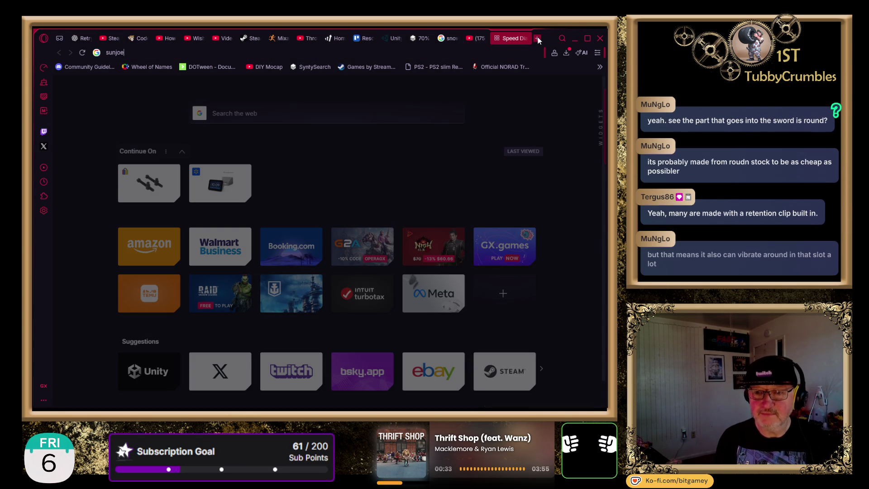
{"action": "key", "text": "Return"}
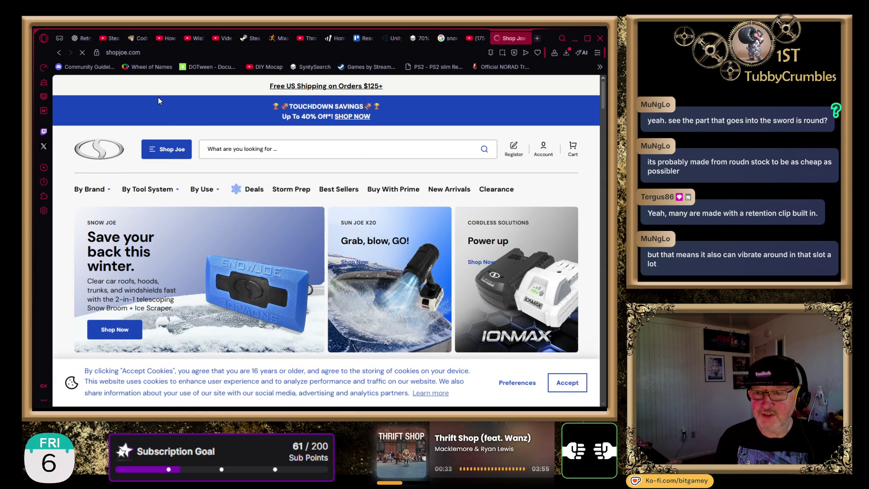
{"action": "scroll", "coordinate": [292, 320], "scroll_direction": "down", "scroll_amount": 5}
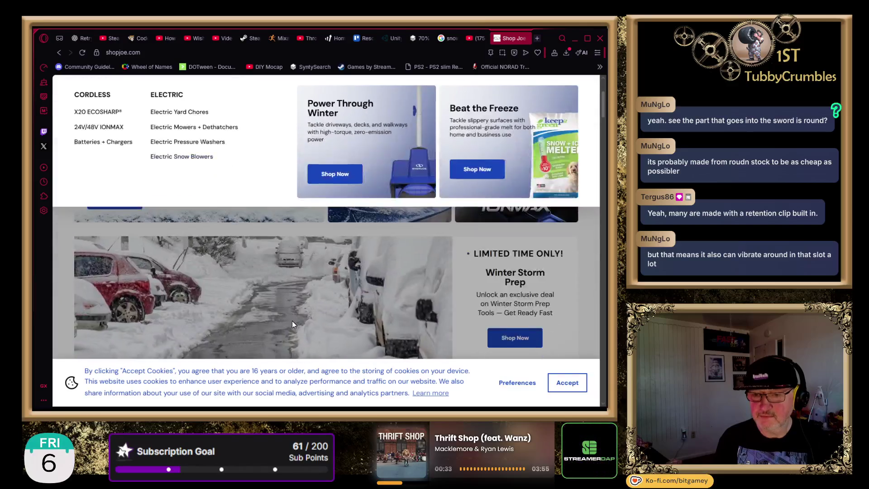
{"action": "scroll", "coordinate": [309, 307], "scroll_direction": "down", "scroll_amount": 3}
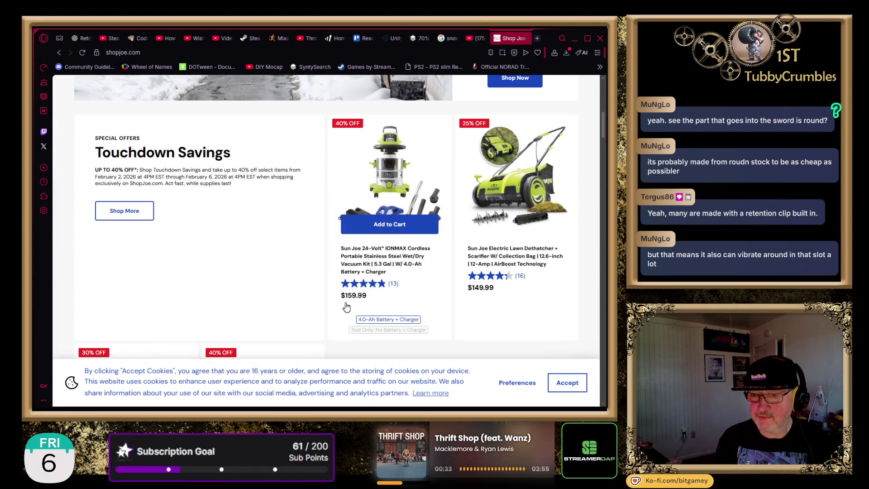
{"action": "scroll", "coordinate": [329, 303], "scroll_direction": "down", "scroll_amount": 4}
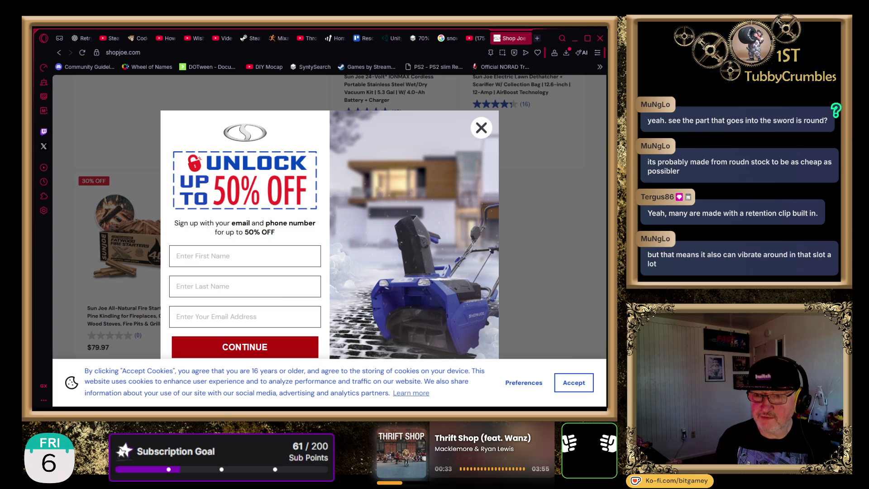
Dismiss the 50%-off sign-up popup and return to the top of the store's search box
{"action": "left_click", "coordinate": [478, 132]}
{"action": "scroll", "coordinate": [501, 256], "scroll_direction": "down", "scroll_amount": 2}
{"action": "scroll", "coordinate": [521, 257], "scroll_direction": "down", "scroll_amount": 2}
{"action": "scroll", "coordinate": [547, 258], "scroll_direction": "up", "scroll_amount": 5}
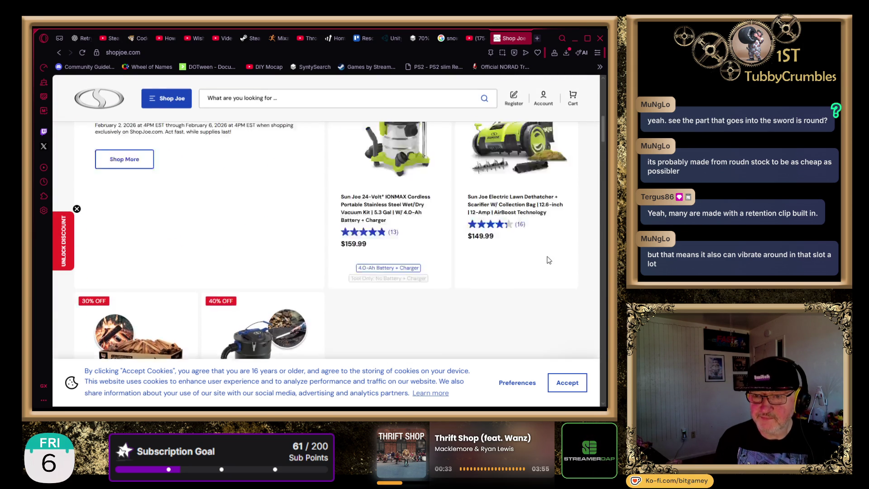
{"action": "scroll", "coordinate": [253, 154], "scroll_direction": "up", "scroll_amount": 2}
{"action": "left_click", "coordinate": [246, 149]}
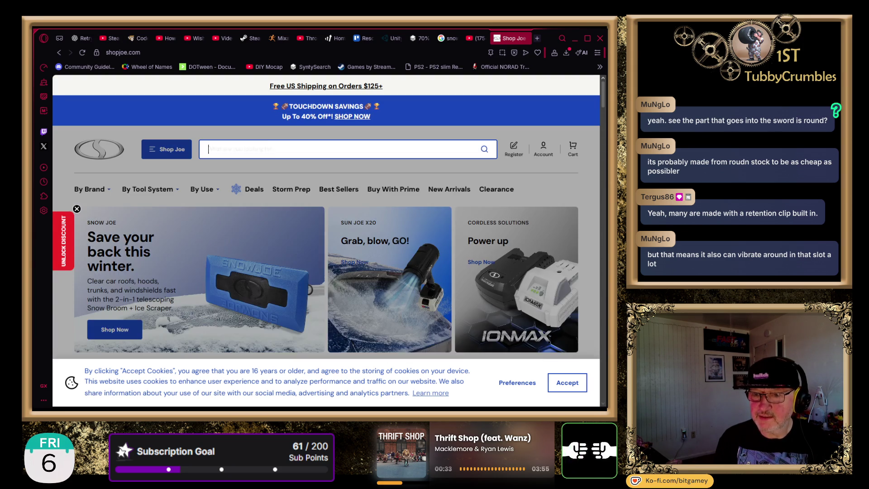
Search the store for 'tensioning bolt' (0 results), then open Chainsaws + Pole Saws under Yard Chores
{"action": "type", "text": "tension"}
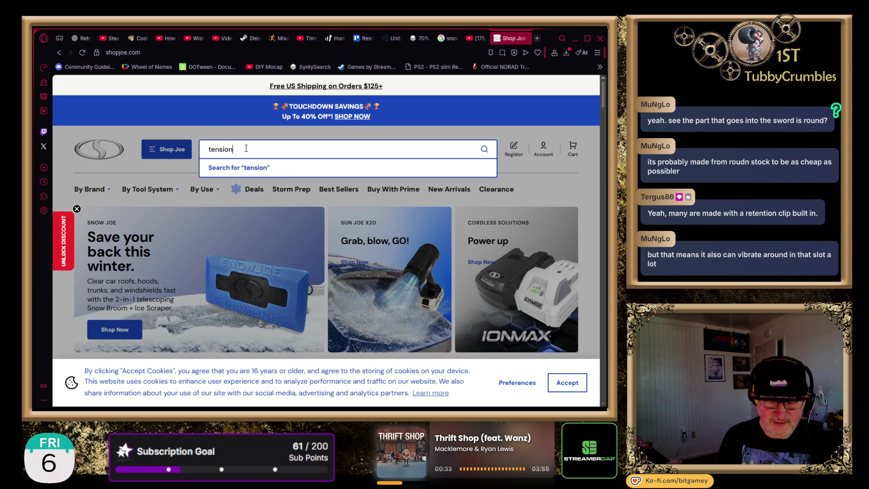
{"action": "type", "text": "ing bolt"}
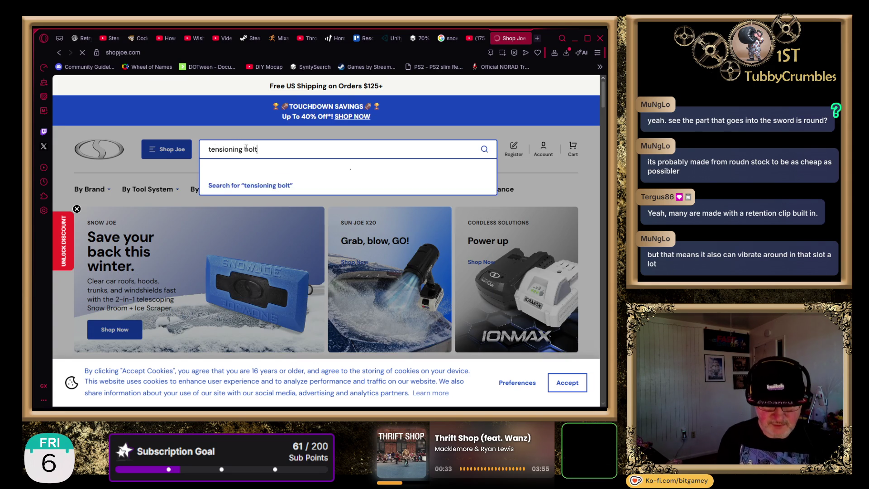
{"action": "key", "text": "Return"}
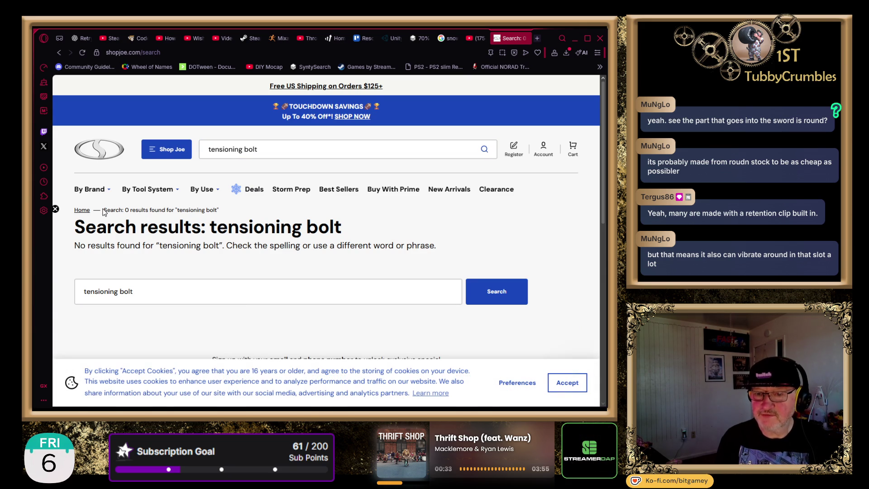
{"action": "mouse_move", "coordinate": [93, 192]}
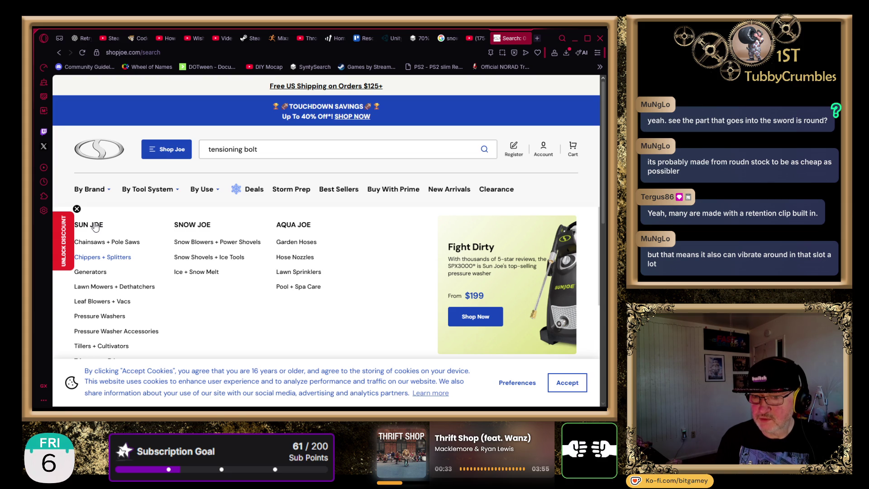
{"action": "mouse_move", "coordinate": [203, 192]}
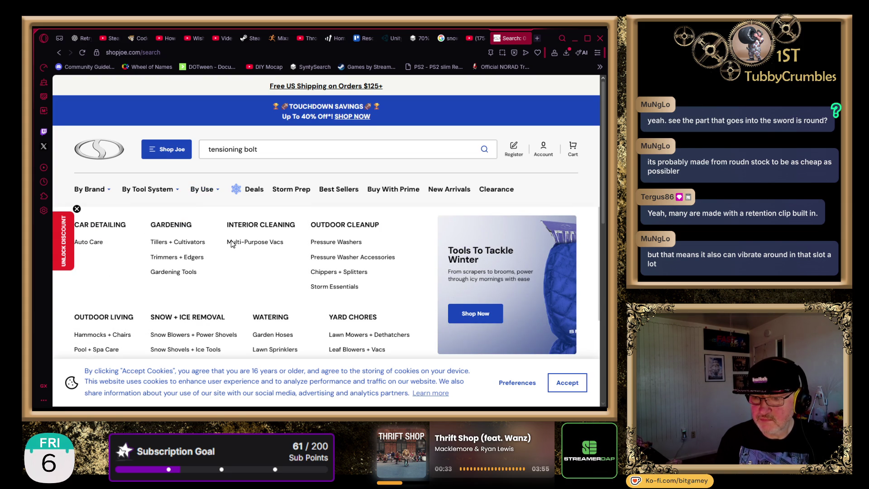
{"action": "scroll", "coordinate": [231, 245], "scroll_direction": "down", "scroll_amount": 1}
{"action": "left_click", "coordinate": [368, 323]}
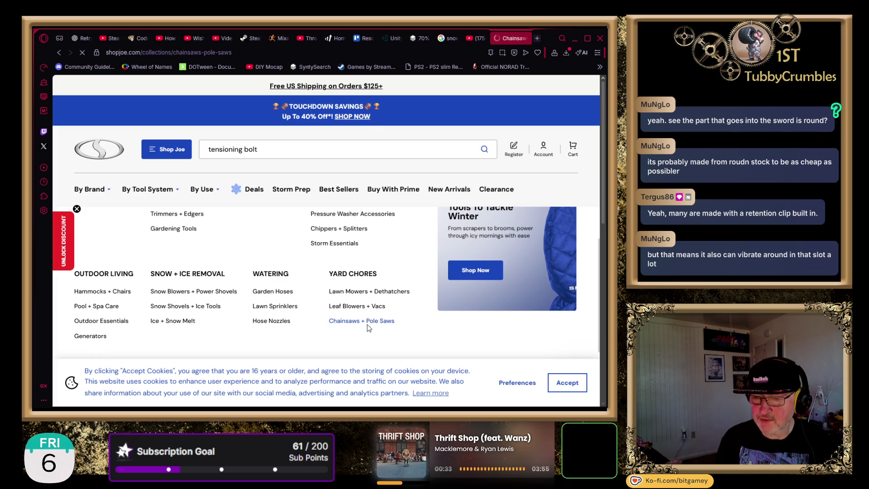
Browse the Chainsaws + Pole Saws grid to the iON100V-10PS-CT cordless pole chain saw, $94.99
{"action": "scroll", "coordinate": [246, 274], "scroll_direction": "down", "scroll_amount": 1}
{"action": "scroll", "coordinate": [375, 272], "scroll_direction": "down", "scroll_amount": 3}
{"action": "scroll", "coordinate": [379, 297], "scroll_direction": "down", "scroll_amount": 2}
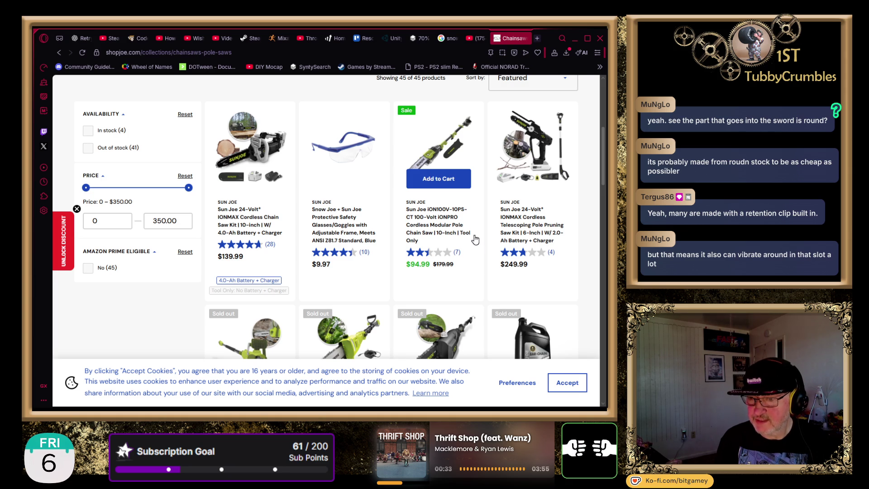
{"action": "scroll", "coordinate": [475, 239], "scroll_direction": "up", "scroll_amount": 1}
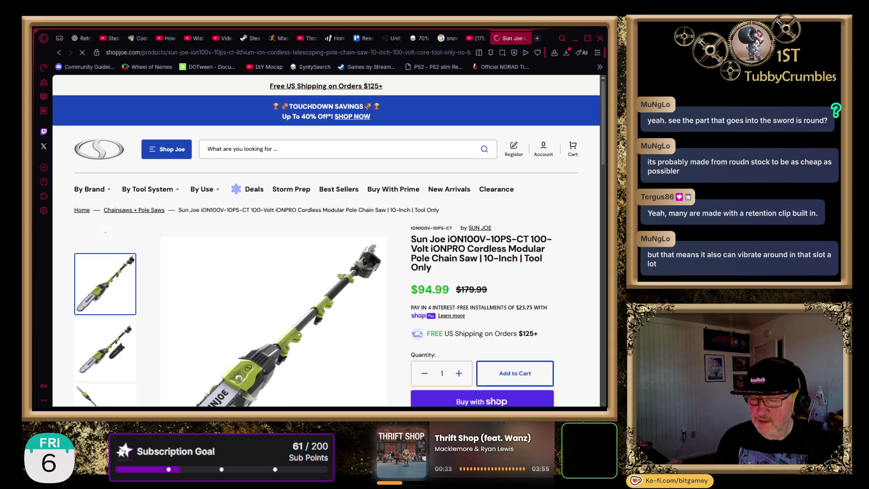
{"action": "scroll", "coordinate": [326, 240], "scroll_direction": "down", "scroll_amount": 1}
Scroll past the description and Frequently Bought Together to the 7 reviews, led by a 1-star complaint
{"action": "scroll", "coordinate": [326, 239], "scroll_direction": "down", "scroll_amount": 2}
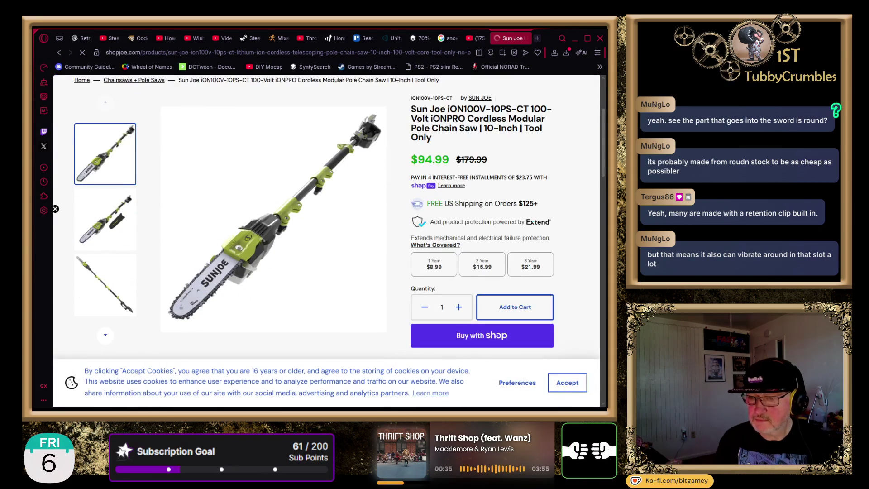
{"action": "scroll", "coordinate": [326, 240], "scroll_direction": "down", "scroll_amount": 5}
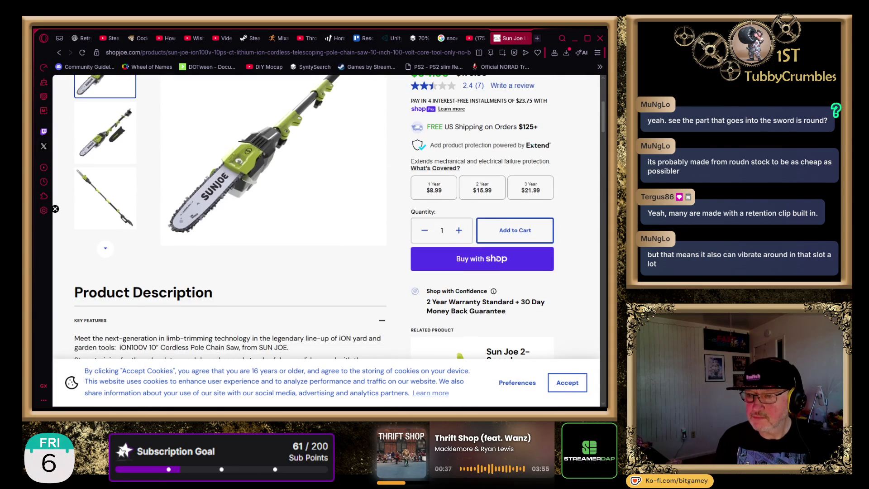
{"action": "scroll", "coordinate": [326, 240], "scroll_direction": "down", "scroll_amount": 7}
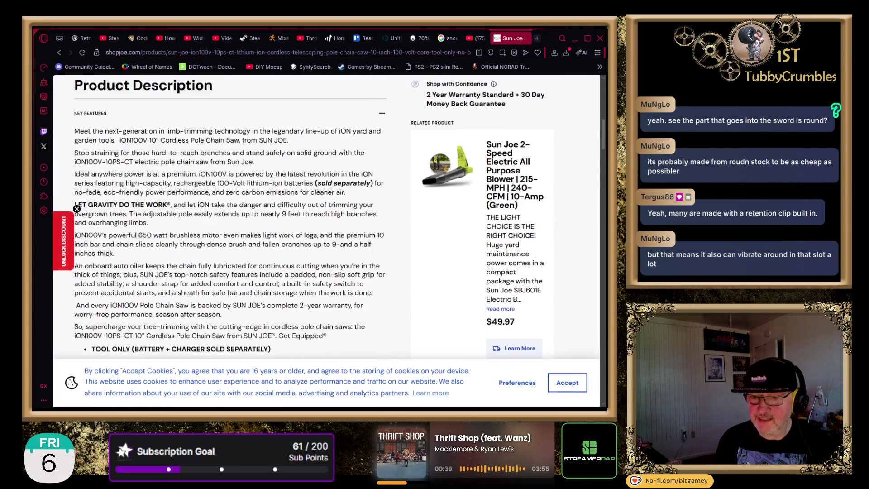
{"action": "scroll", "coordinate": [314, 217], "scroll_direction": "down", "scroll_amount": 3}
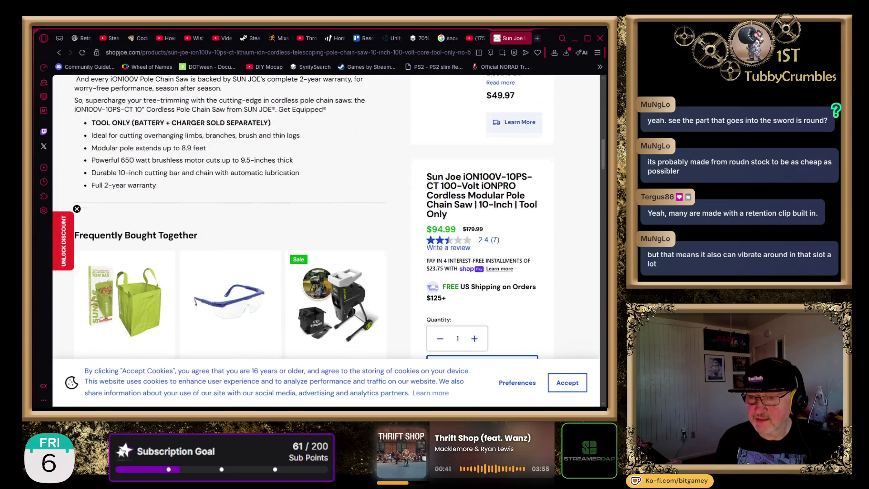
{"action": "scroll", "coordinate": [326, 239], "scroll_direction": "down", "scroll_amount": 7}
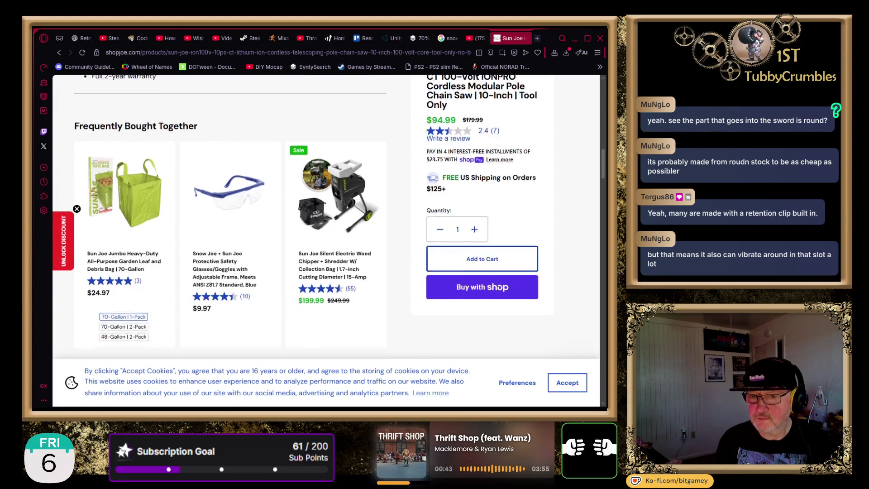
{"action": "scroll", "coordinate": [326, 240], "scroll_direction": "down", "scroll_amount": 12}
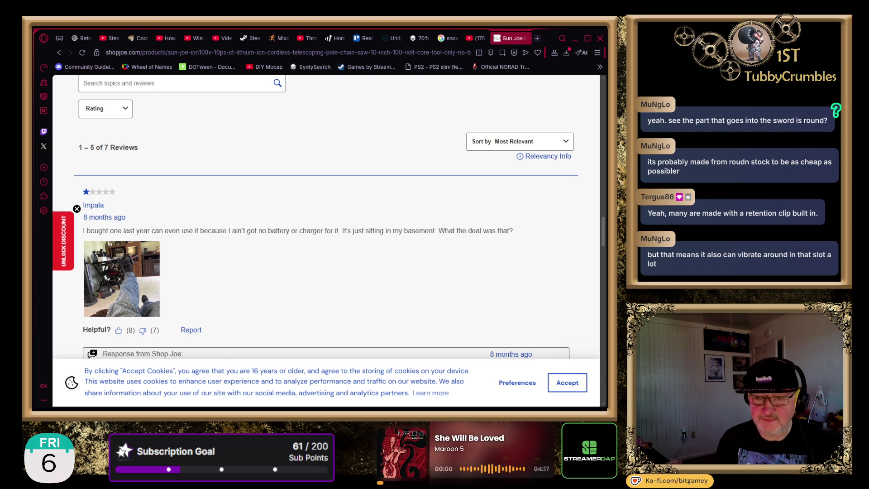
{"action": "scroll", "coordinate": [326, 240], "scroll_direction": "down", "scroll_amount": 2}
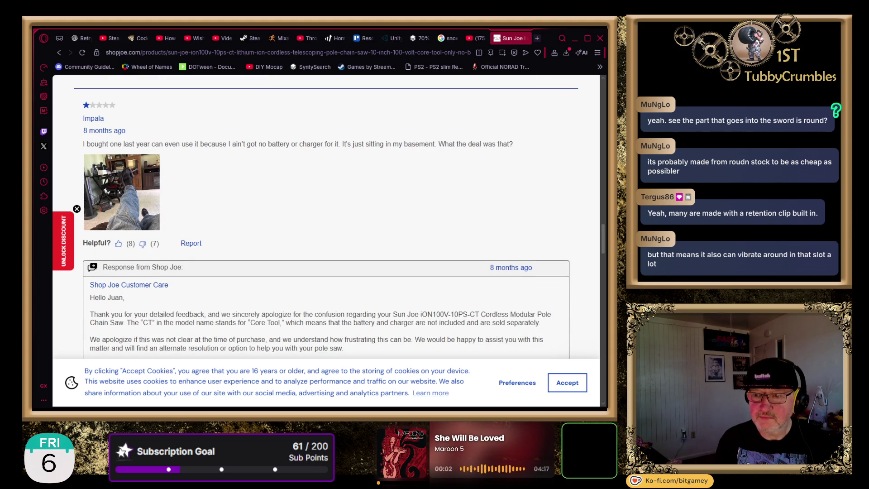